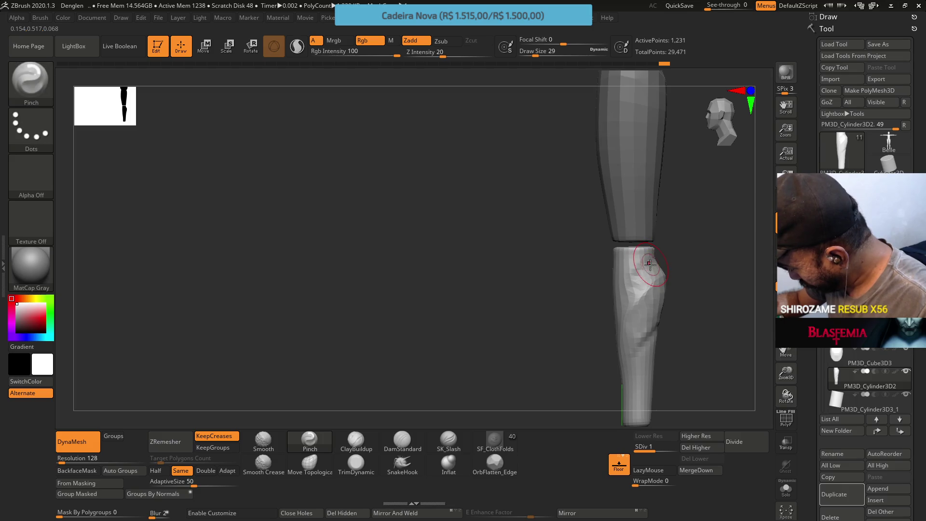
Step: Pinch a sharp crease into the knee and crease marks along the shin
{"action": "key", "text": "ctrl"}
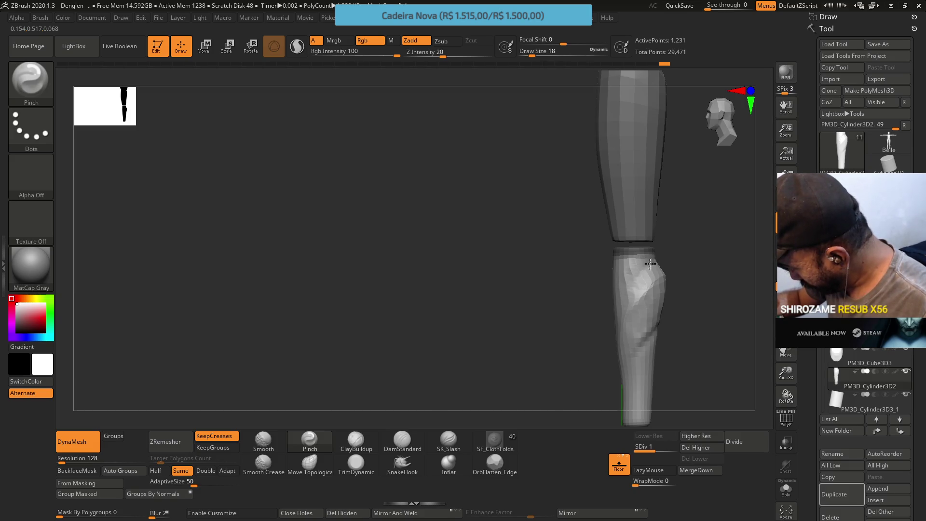
{"action": "right_click_drag", "start_coordinate": [652, 264], "coordinate": [637, 212]}
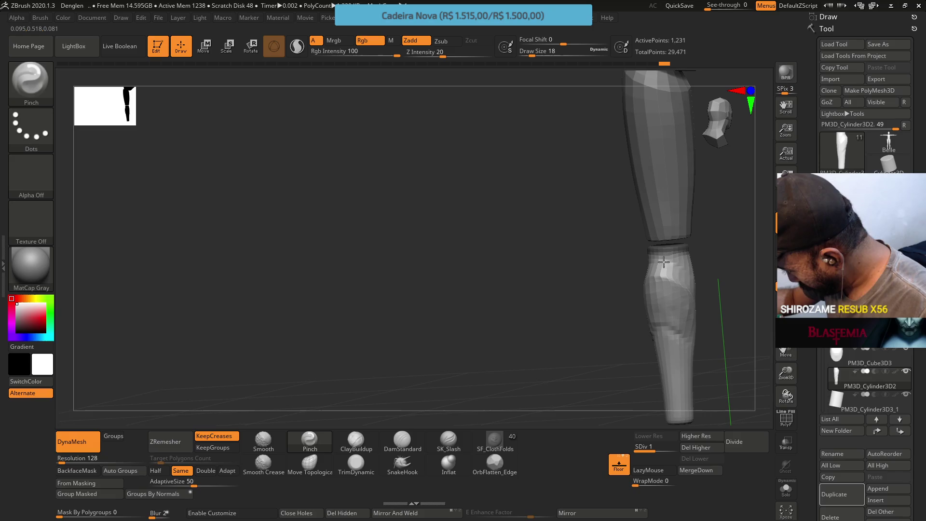
{"action": "right_click", "coordinate": [680, 268]}
{"action": "right_click_drag", "start_coordinate": [675, 266], "coordinate": [621, 255]}
{"action": "key", "text": "s"}
{"action": "key", "text": "s"}
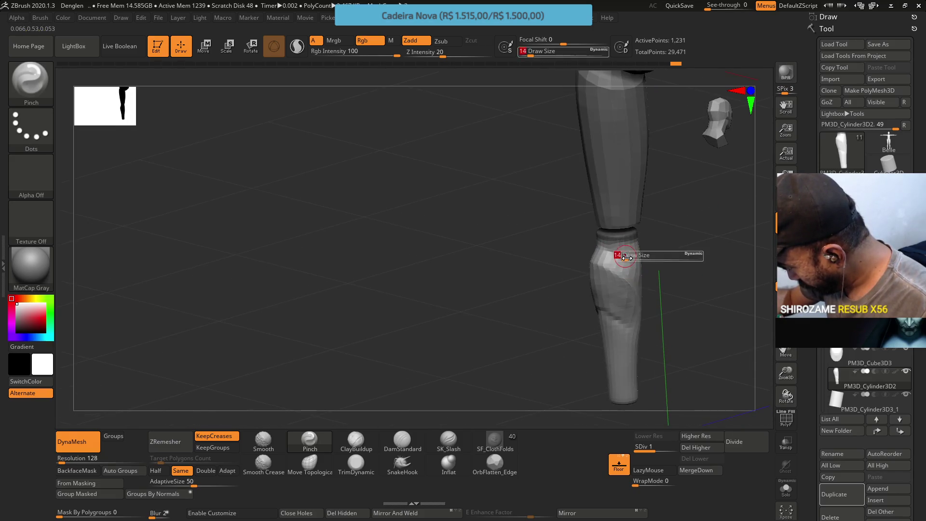
{"action": "left_click_drag", "start_coordinate": [621, 255], "coordinate": [607, 249]}
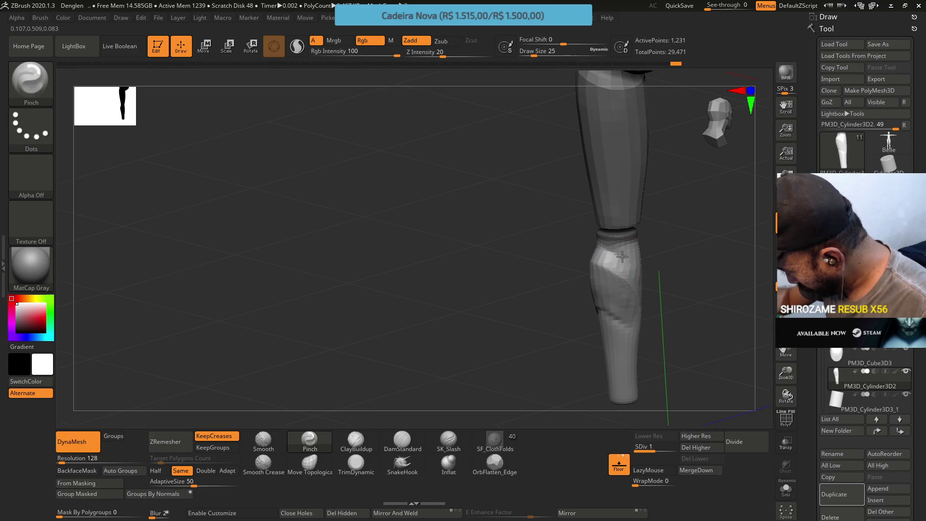
{"action": "mouse_move", "coordinate": [625, 253]}
{"action": "right_mouse_down"}
{"action": "mouse_move", "coordinate": [651, 215]}
{"action": "mouse_move", "coordinate": [643, 207]}
{"action": "mouse_move", "coordinate": [608, 261]}
{"action": "right_mouse_up"}
{"action": "mouse_move", "coordinate": [564, 316]}
{"action": "left_mouse_down"}
{"action": "mouse_move", "coordinate": [578, 332]}
{"action": "mouse_move", "coordinate": [572, 340]}
{"action": "left_mouse_up"}
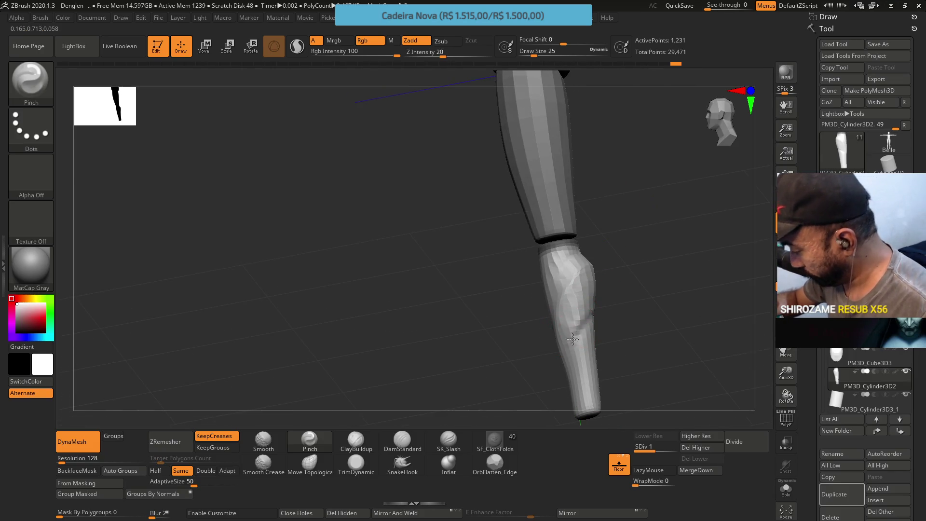
{"action": "mouse_move", "coordinate": [594, 295]}
{"action": "right_mouse_down"}
{"action": "mouse_move", "coordinate": [586, 302]}
{"action": "mouse_move", "coordinate": [626, 283]}
{"action": "mouse_move", "coordinate": [616, 254]}
{"action": "mouse_move", "coordinate": [611, 272]}
{"action": "mouse_move", "coordinate": [589, 278]}
{"action": "right_mouse_up"}
Step: Use ClayBuildup at Draw Size 39 with BackfaceMask to build up volume on the calf
{"action": "left_click", "coordinate": [356, 441]}
{"action": "key", "text": "s"}
{"action": "mouse_move", "coordinate": [589, 279]}
{"action": "left_mouse_down"}
{"action": "mouse_move", "coordinate": [594, 287]}
{"action": "mouse_move", "coordinate": [559, 255]}
{"action": "mouse_move", "coordinate": [543, 307]}
{"action": "mouse_move", "coordinate": [583, 297]}
{"action": "left_mouse_up"}
{"action": "key", "text": "b"}
{"action": "key", "text": "c"}
{"action": "key", "text": "b"}
{"action": "left_click_drag", "start_coordinate": [548, 325], "coordinate": [553, 290]}
{"action": "mouse_move", "coordinate": [603, 338]}
{"action": "left_mouse_down"}
{"action": "mouse_move", "coordinate": [589, 299]}
{"action": "mouse_move", "coordinate": [593, 278]}
{"action": "mouse_move", "coordinate": [582, 282]}
{"action": "left_mouse_up"}
{"action": "mouse_move", "coordinate": [533, 313]}
{"action": "left_mouse_down"}
{"action": "mouse_move", "coordinate": [545, 326]}
{"action": "mouse_move", "coordinate": [547, 276]}
{"action": "left_mouse_up"}
{"action": "left_click", "coordinate": [356, 464]}
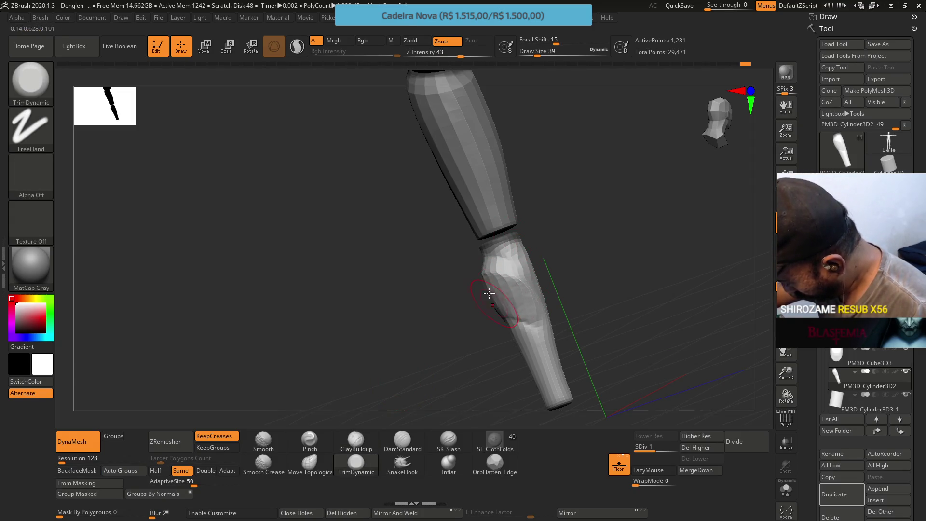
Step: Undo the last calf stroke and trim flat facets into the calf
{"action": "left_click_drag", "start_coordinate": [492, 299], "coordinate": [478, 303]}
{"action": "key", "text": "ctrl+z"}
{"action": "key", "text": "ctrl+z"}
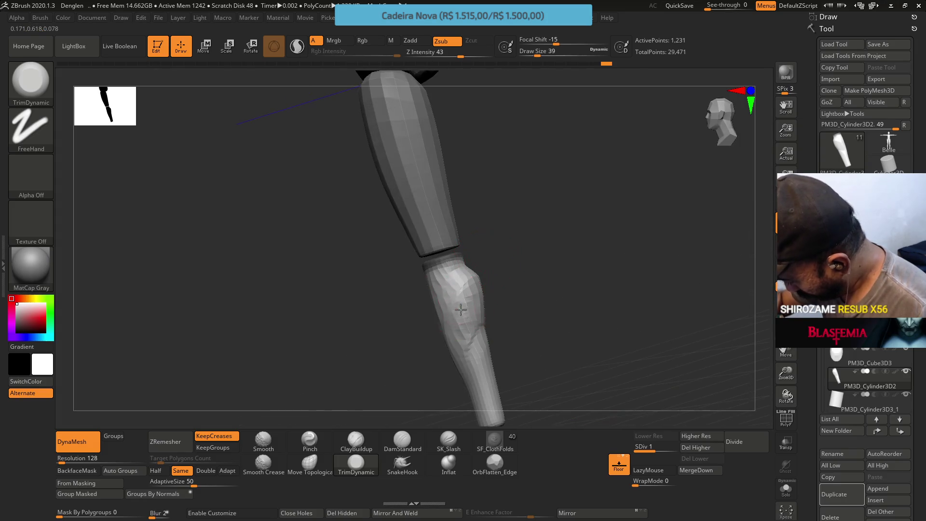
{"action": "mouse_move", "coordinate": [468, 329]}
{"action": "left_mouse_down"}
{"action": "mouse_move", "coordinate": [471, 306]}
{"action": "mouse_move", "coordinate": [441, 323]}
{"action": "left_mouse_up"}
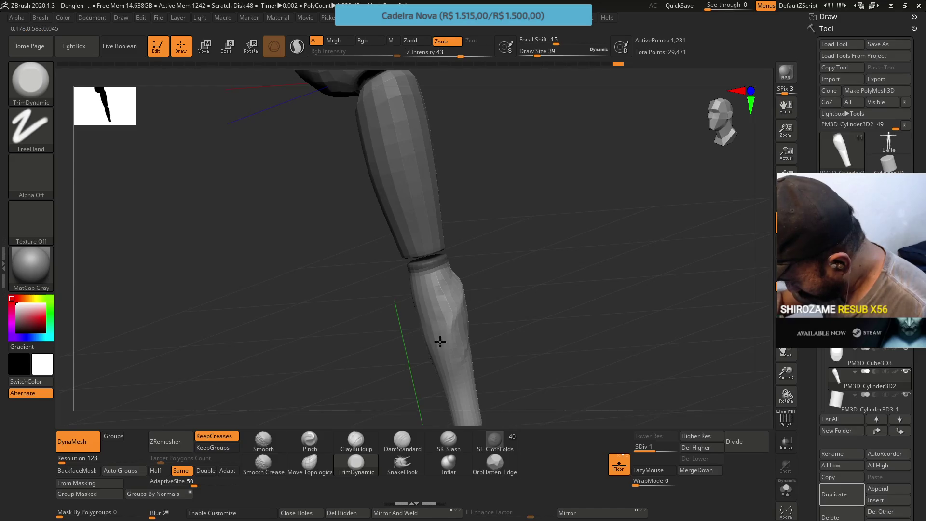
{"action": "right_click_drag", "start_coordinate": [440, 340], "coordinate": [471, 299], "text": "shift"}
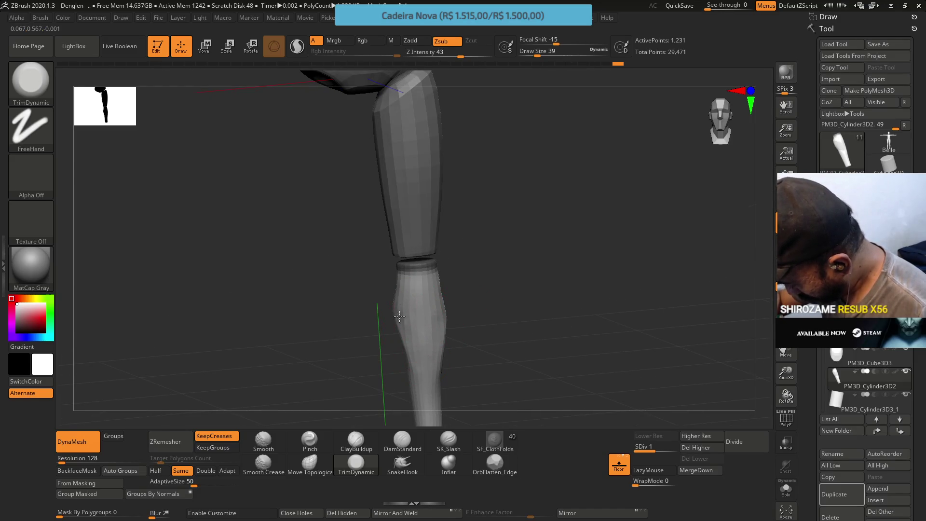
{"action": "right_click_drag", "start_coordinate": [398, 316], "coordinate": [414, 311]}
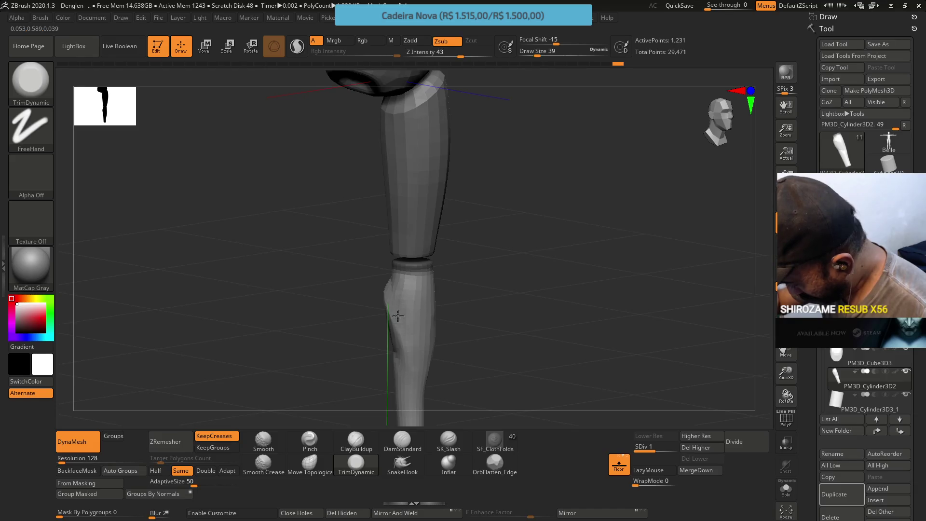
{"action": "left_click_drag", "start_coordinate": [414, 356], "coordinate": [404, 307]}
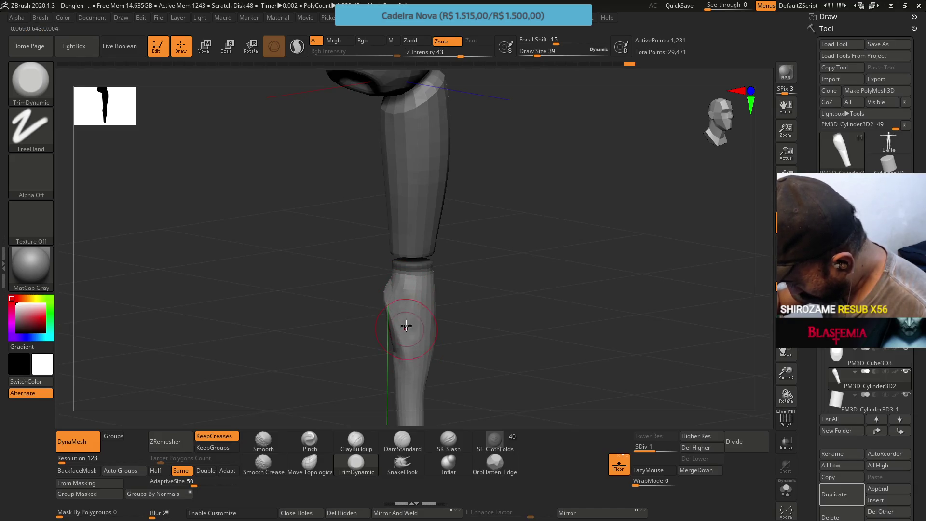
Step: Trim the shin into broad flat facets along its length
{"action": "right_click_drag", "start_coordinate": [407, 328], "coordinate": [426, 293]}
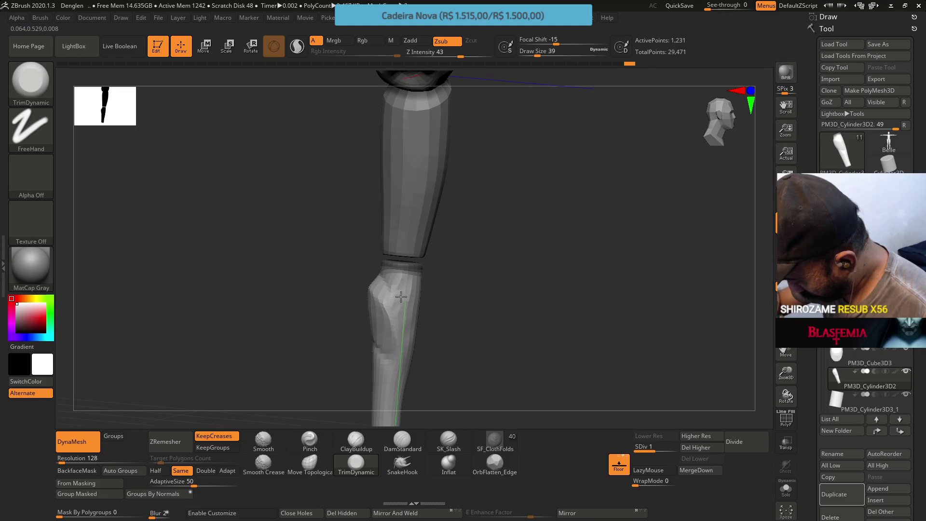
{"action": "mouse_move", "coordinate": [407, 328]}
{"action": "right_mouse_down"}
{"action": "mouse_move", "coordinate": [434, 280]}
{"action": "mouse_move", "coordinate": [383, 296]}
{"action": "mouse_move", "coordinate": [414, 273]}
{"action": "mouse_move", "coordinate": [355, 304]}
{"action": "mouse_move", "coordinate": [422, 275]}
{"action": "right_mouse_up"}
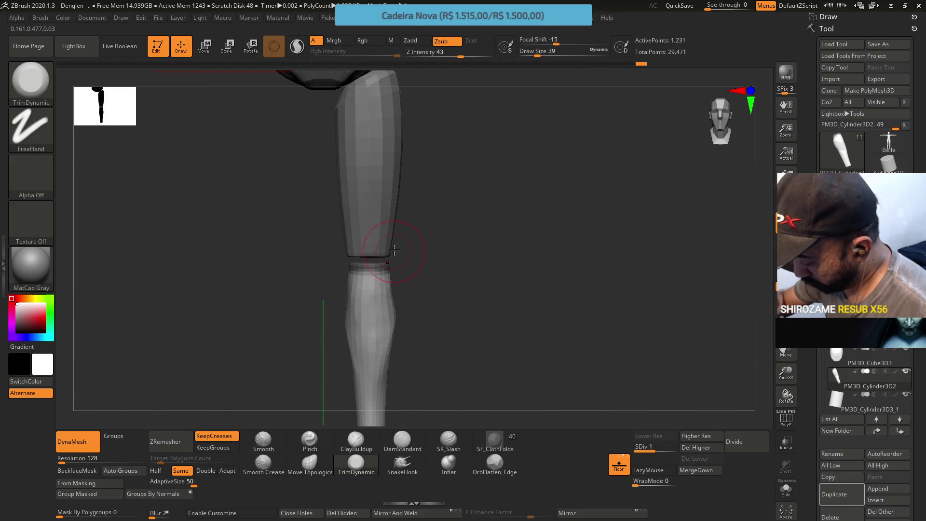
{"action": "left_click_drag", "start_coordinate": [381, 316], "coordinate": [383, 331]}
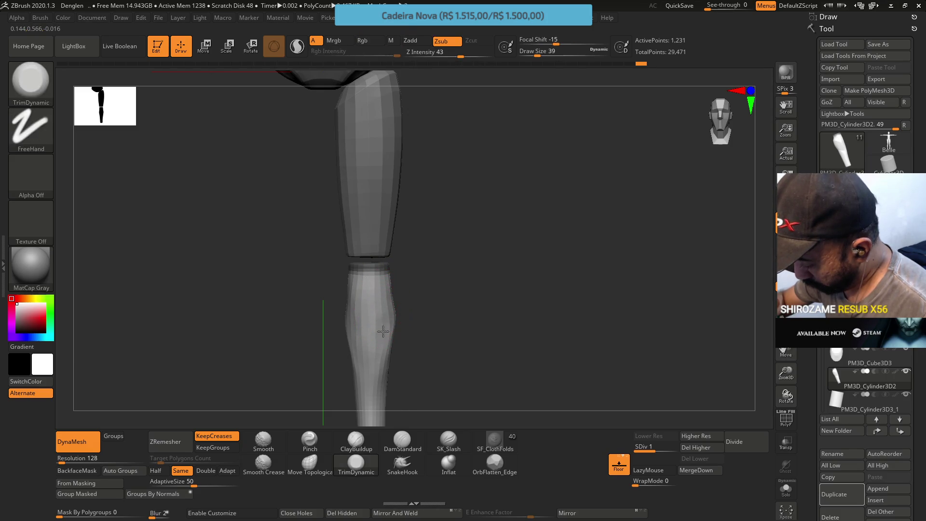
{"action": "mouse_move", "coordinate": [389, 284]}
{"action": "left_mouse_down", "text": "shift"}
{"action": "mouse_move", "coordinate": [372, 306]}
{"action": "mouse_move", "coordinate": [378, 328]}
{"action": "mouse_move", "coordinate": [359, 300]}
{"action": "mouse_move", "coordinate": [364, 268]}
{"action": "left_mouse_up", "text": "shift"}
{"action": "mouse_move", "coordinate": [353, 314]}
{"action": "left_mouse_down"}
{"action": "mouse_move", "coordinate": [350, 291]}
{"action": "mouse_move", "coordinate": [373, 217]}
{"action": "left_mouse_up"}
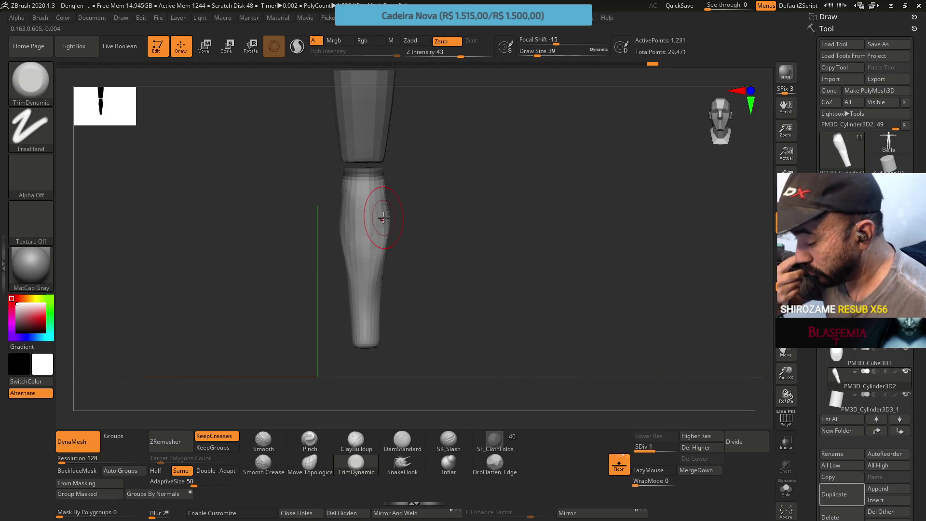
{"action": "left_click", "coordinate": [156, 470]}
Step: Undo a trial half-density ZRemesher pass, then build up clay along the lower leg at Draw Size 25
{"action": "left_click", "coordinate": [164, 448]}
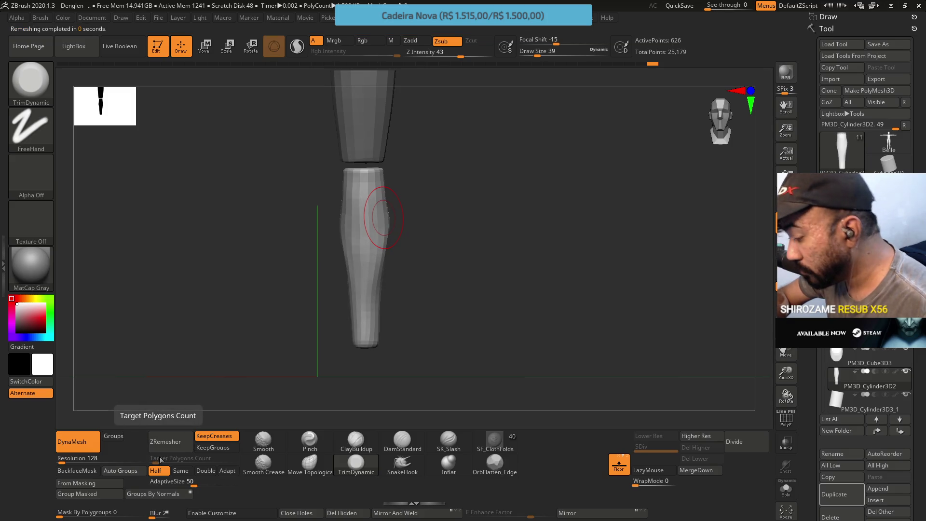
{"action": "key", "text": "ctrl+z"}
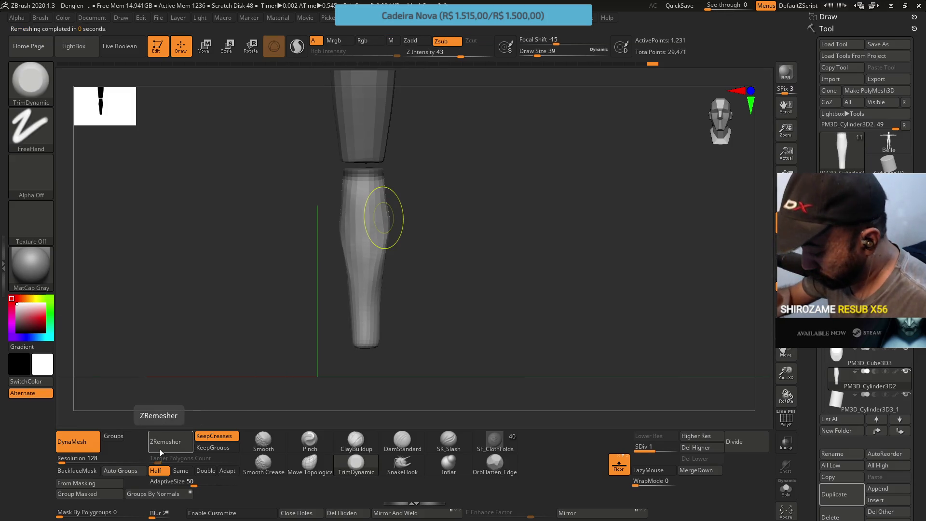
{"action": "left_click", "coordinate": [356, 440]}
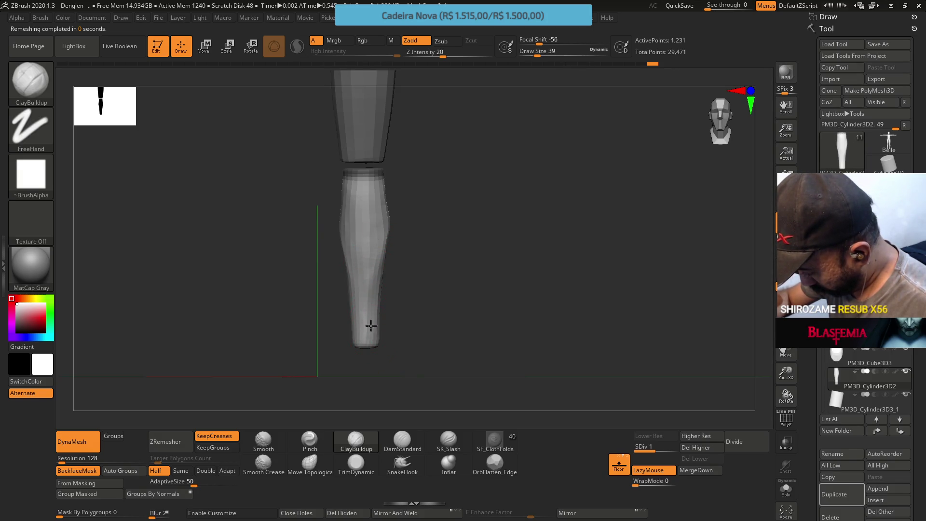
{"action": "mouse_move", "coordinate": [374, 295]}
{"action": "right_mouse_down"}
{"action": "mouse_move", "coordinate": [361, 249]}
{"action": "mouse_move", "coordinate": [381, 309]}
{"action": "right_mouse_up"}
{"action": "key", "text": "s"}
{"action": "left_click_drag", "start_coordinate": [382, 314], "coordinate": [377, 314]}
{"action": "right_click_drag", "start_coordinate": [377, 314], "coordinate": [379, 284]}
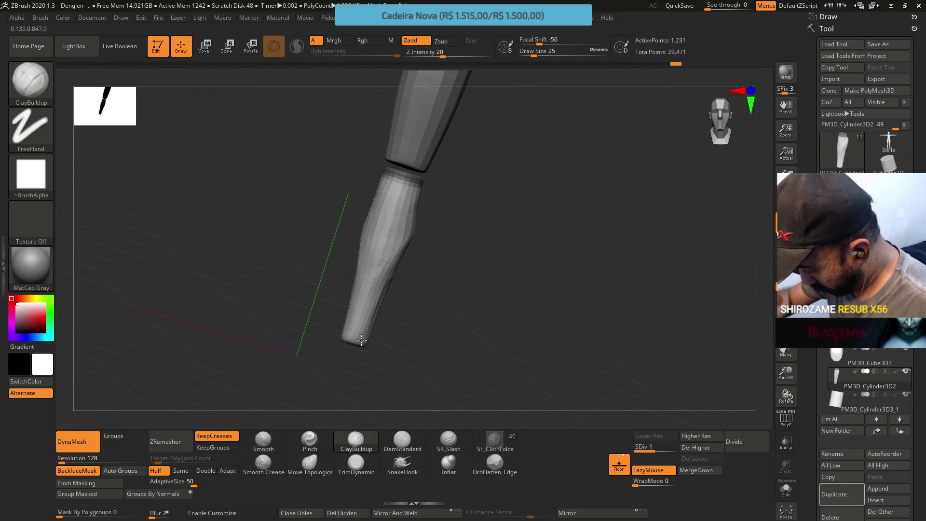
{"action": "right_click_drag", "start_coordinate": [356, 289], "coordinate": [372, 290], "text": "shift"}
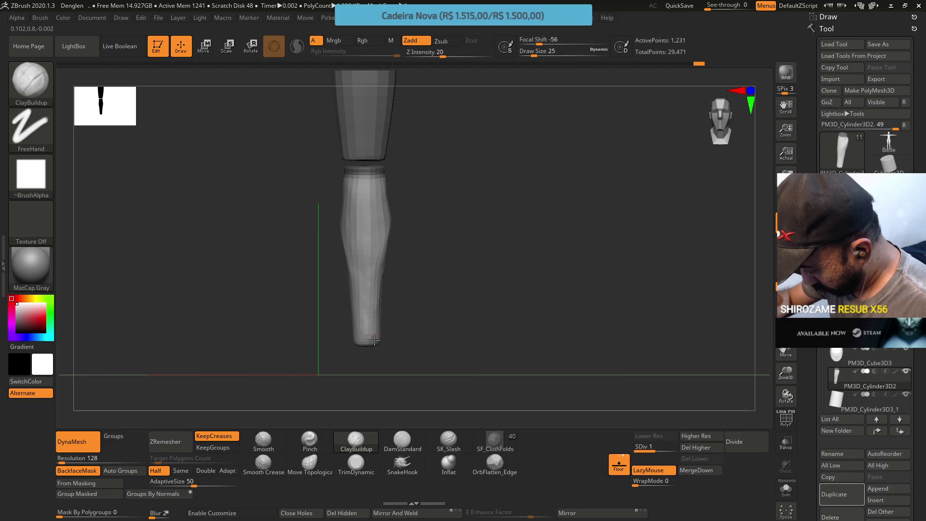
{"action": "mouse_move", "coordinate": [360, 334]}
{"action": "left_mouse_down"}
{"action": "mouse_move", "coordinate": [359, 318]}
{"action": "mouse_move", "coordinate": [384, 292]}
{"action": "mouse_move", "coordinate": [379, 273]}
{"action": "mouse_move", "coordinate": [364, 277]}
{"action": "mouse_move", "coordinate": [382, 251]}
{"action": "mouse_move", "coordinate": [410, 244]}
{"action": "mouse_move", "coordinate": [386, 248]}
{"action": "left_mouse_up"}
Step: Trim facets on the lower leg and near the ankle, then undo several strokes
{"action": "left_click", "coordinate": [355, 463]}
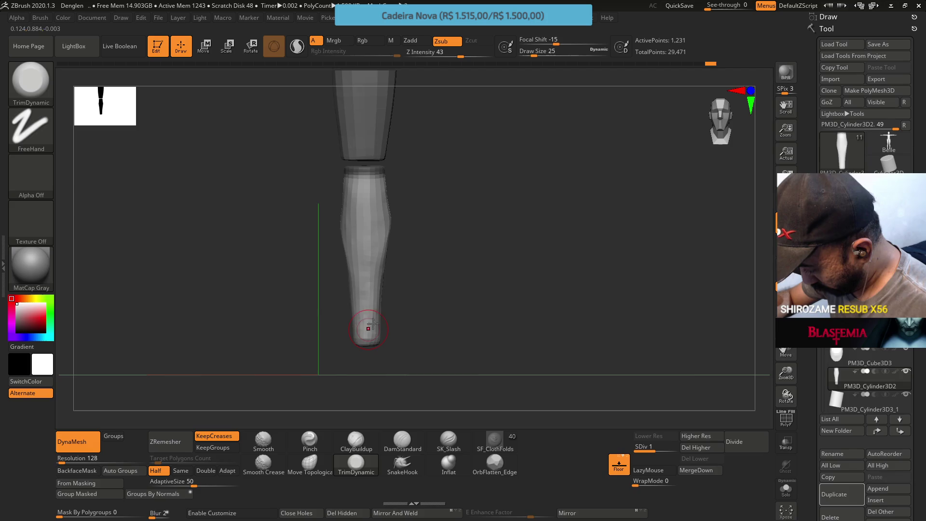
{"action": "left_click_drag", "start_coordinate": [366, 293], "coordinate": [366, 285]}
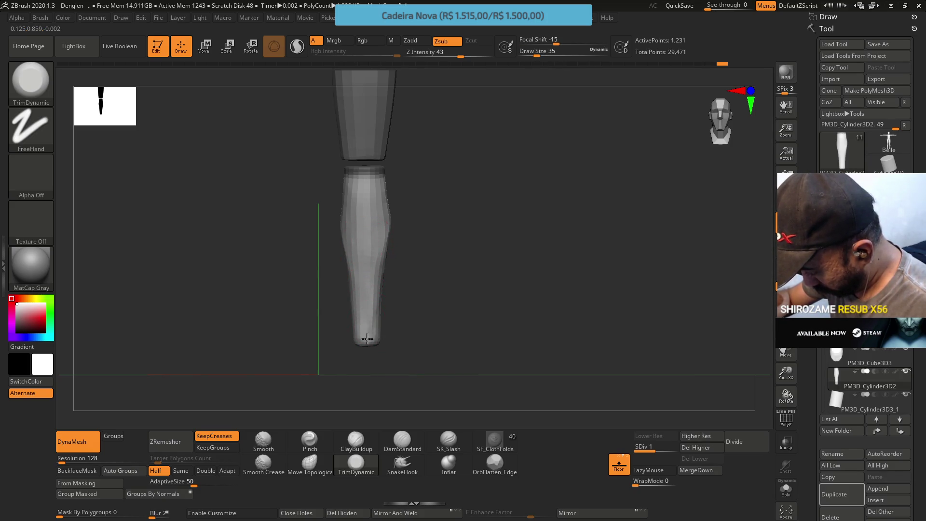
{"action": "left_click_drag", "start_coordinate": [359, 334], "coordinate": [365, 318]}
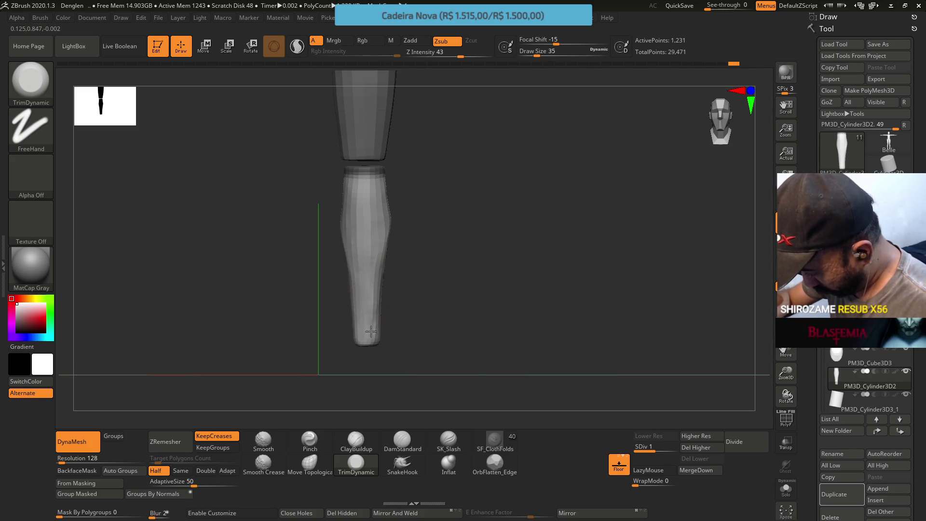
{"action": "left_click_drag", "start_coordinate": [370, 306], "coordinate": [369, 322]}
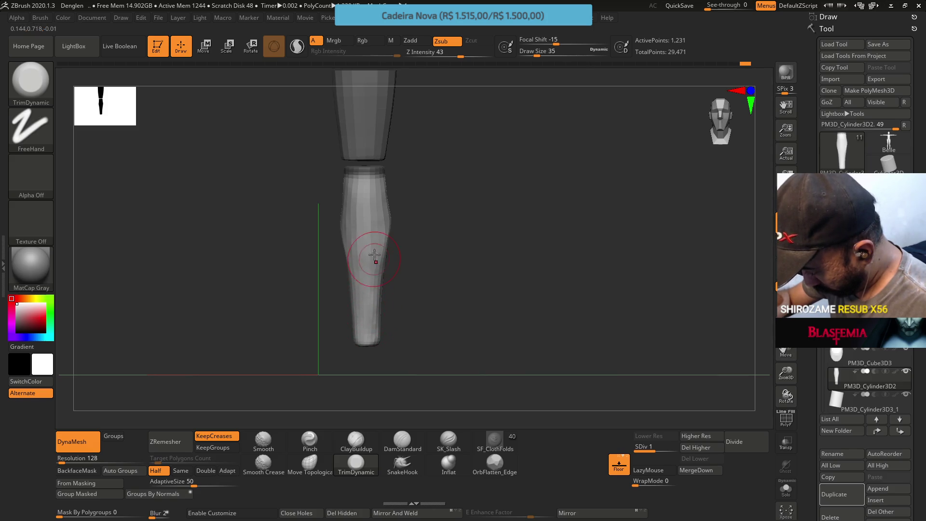
{"action": "key", "text": "ctrl+z"}
{"action": "key", "text": "ctrl+z"}
{"action": "key", "text": "ctrl+z"}
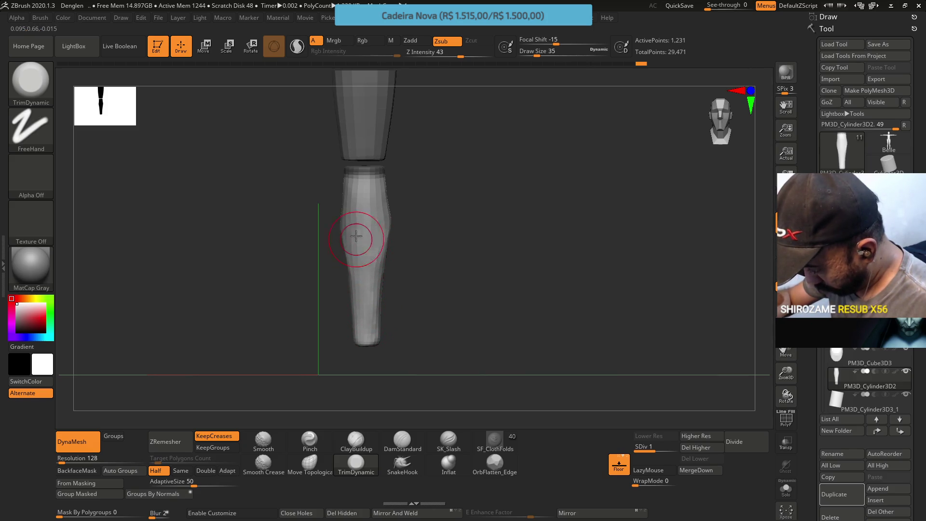
{"action": "left_click_drag", "start_coordinate": [400, 263], "coordinate": [369, 231]}
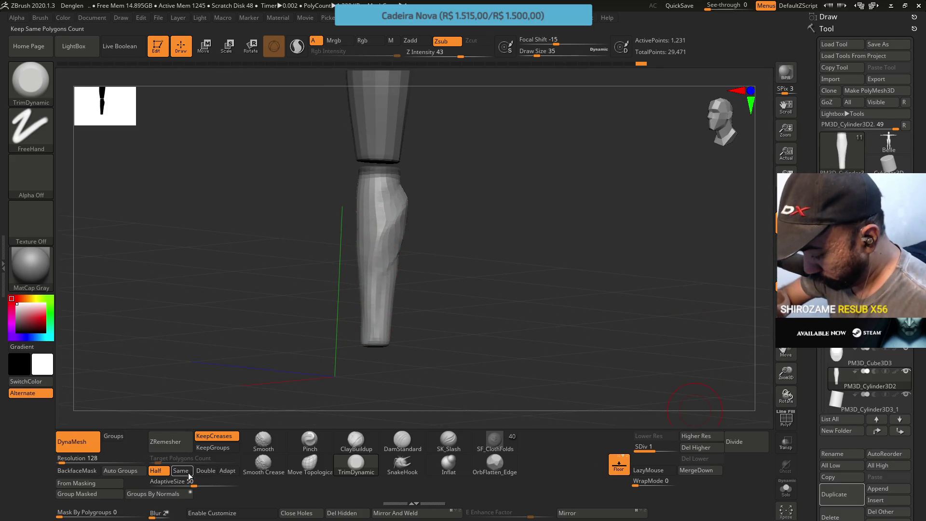
{"action": "left_click", "coordinate": [164, 446]}
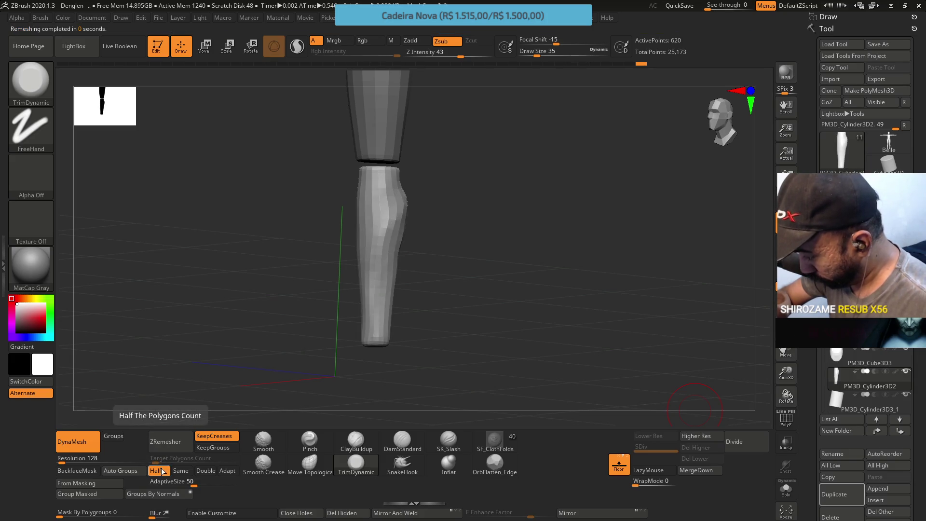
Step: Try a half-density ZRemesher pass on the lower leg, then undo it
{"action": "mouse_move", "coordinate": [425, 195]}
{"action": "left_mouse_down"}
{"action": "mouse_move", "coordinate": [410, 226]}
{"action": "mouse_move", "coordinate": [453, 197]}
{"action": "left_mouse_up"}
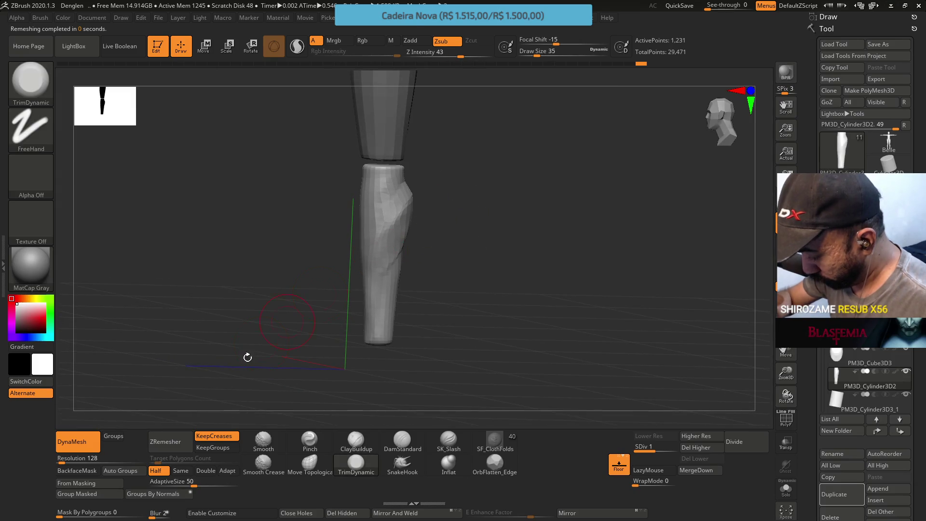
{"action": "left_click", "coordinate": [170, 450]}
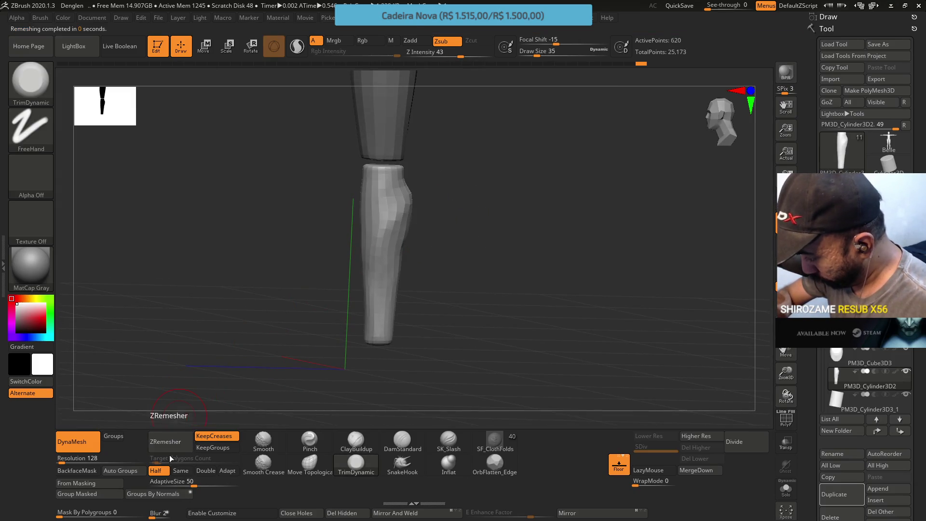
{"action": "mouse_move", "coordinate": [256, 321]}
{"action": "left_mouse_down"}
{"action": "mouse_move", "coordinate": [392, 207]}
{"action": "mouse_move", "coordinate": [396, 162]}
{"action": "left_mouse_up"}
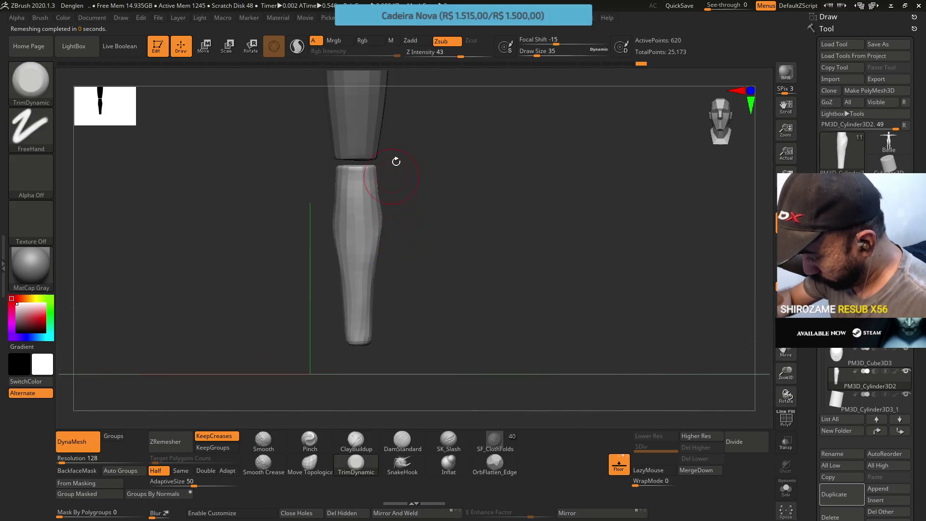
{"action": "left_click", "coordinate": [170, 441]}
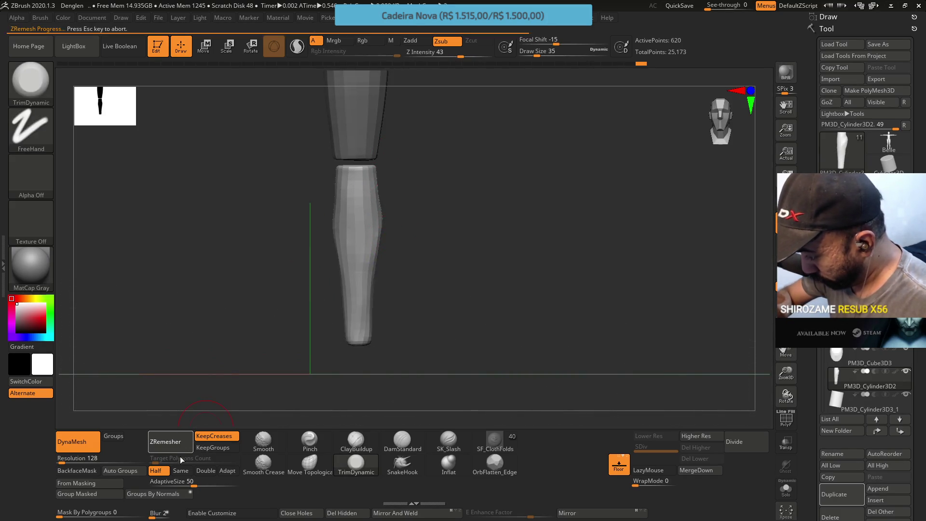
{"action": "mouse_move", "coordinate": [439, 219]}
{"action": "left_mouse_down"}
{"action": "mouse_move", "coordinate": [390, 242]}
{"action": "mouse_move", "coordinate": [409, 231]}
{"action": "left_mouse_up"}
{"action": "key", "text": "ctrl+z"}
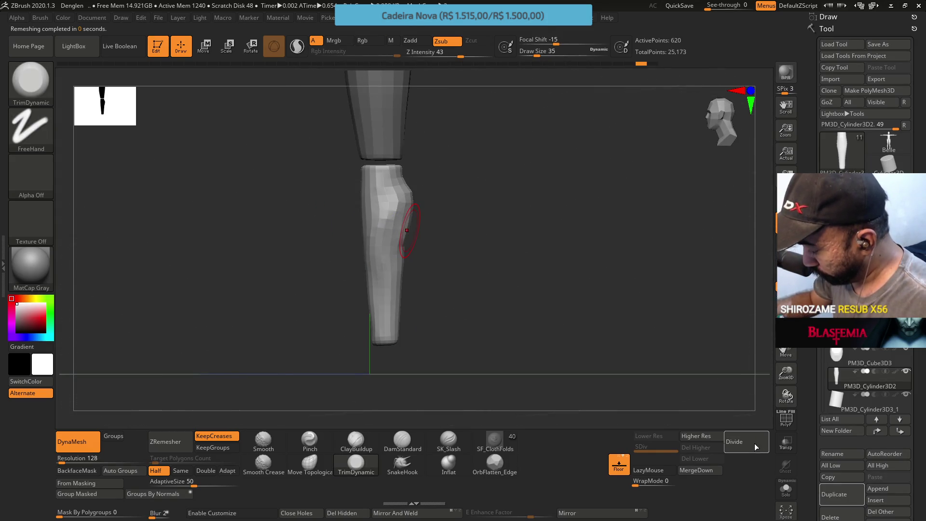
Step: Divide the mesh once, trim the upper calf flat, and drop back to SDiv 1
{"action": "left_click", "coordinate": [759, 447]}
{"action": "mouse_move", "coordinate": [497, 306]}
{"action": "left_mouse_down"}
{"action": "mouse_move", "coordinate": [422, 246]}
{"action": "mouse_move", "coordinate": [494, 254]}
{"action": "mouse_move", "coordinate": [424, 244]}
{"action": "mouse_move", "coordinate": [420, 271]}
{"action": "mouse_move", "coordinate": [436, 271]}
{"action": "left_mouse_up"}
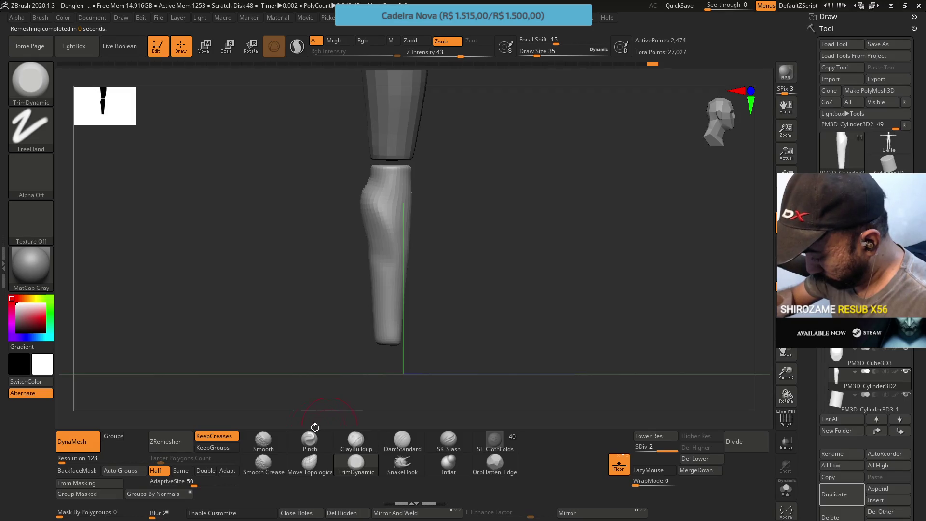
{"action": "left_click_drag", "start_coordinate": [360, 327], "coordinate": [368, 213]}
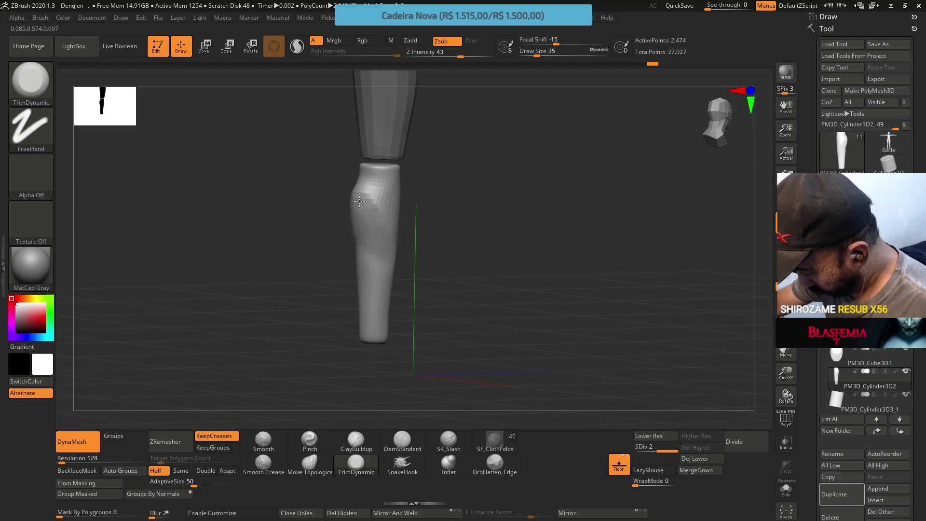
{"action": "right_click_drag", "start_coordinate": [378, 233], "coordinate": [370, 211]}
{"action": "left_click_drag", "start_coordinate": [379, 204], "coordinate": [383, 220]}
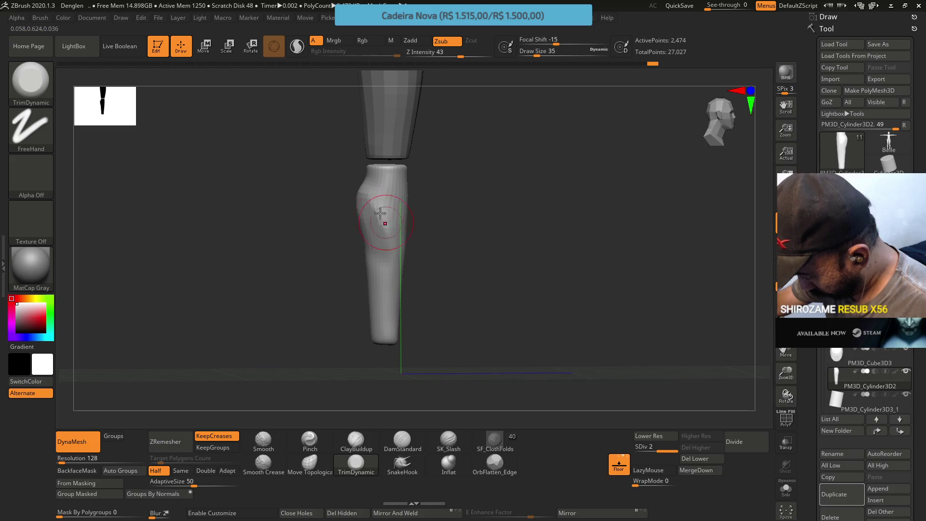
{"action": "right_click_drag", "start_coordinate": [362, 156], "coordinate": [374, 190]}
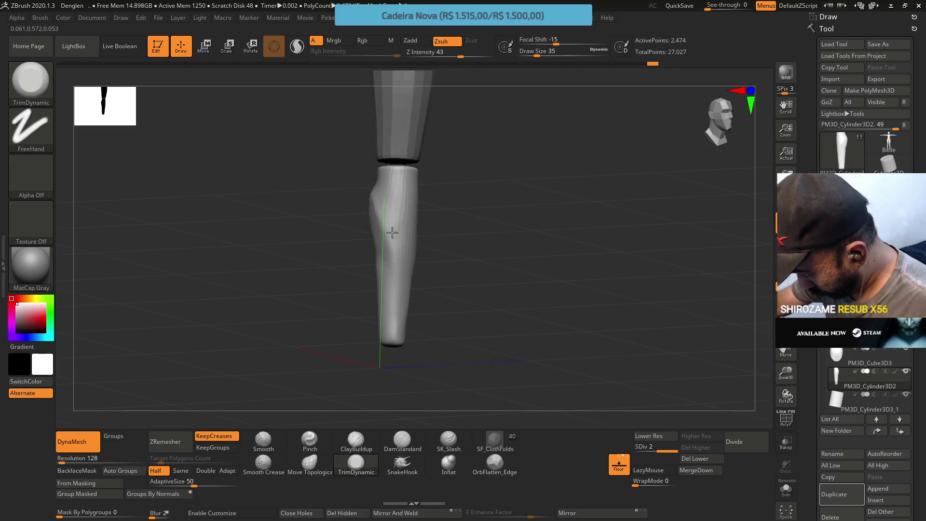
{"action": "mouse_move", "coordinate": [382, 207]}
{"action": "left_mouse_down"}
{"action": "mouse_move", "coordinate": [392, 226]}
{"action": "mouse_move", "coordinate": [391, 250]}
{"action": "mouse_move", "coordinate": [387, 238]}
{"action": "mouse_move", "coordinate": [382, 252]}
{"action": "left_mouse_up"}
{"action": "mouse_move", "coordinate": [382, 253]}
{"action": "right_mouse_down"}
{"action": "mouse_move", "coordinate": [360, 193]}
{"action": "mouse_move", "coordinate": [318, 217]}
{"action": "right_mouse_up"}
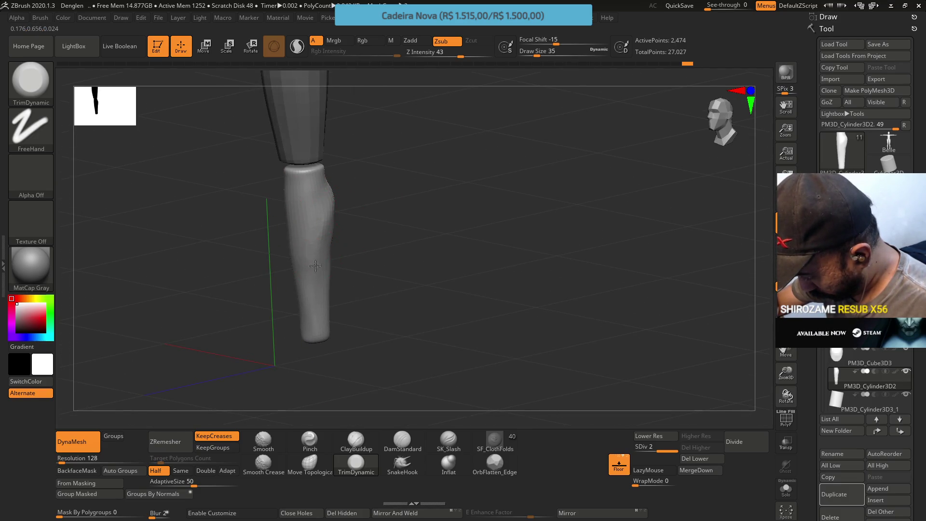
{"action": "right_click_drag", "start_coordinate": [314, 288], "coordinate": [310, 237]}
{"action": "key", "text": "shift+d"}
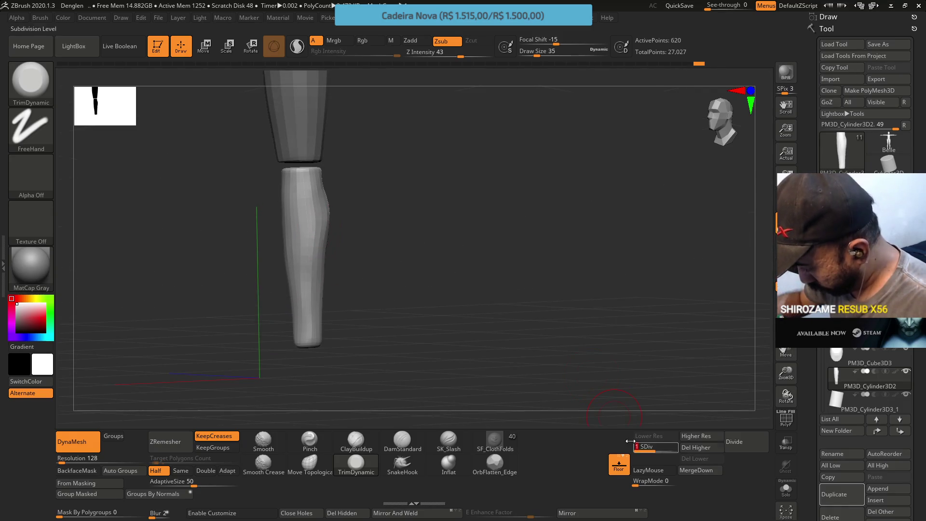
{"action": "left_click", "coordinate": [356, 441]}
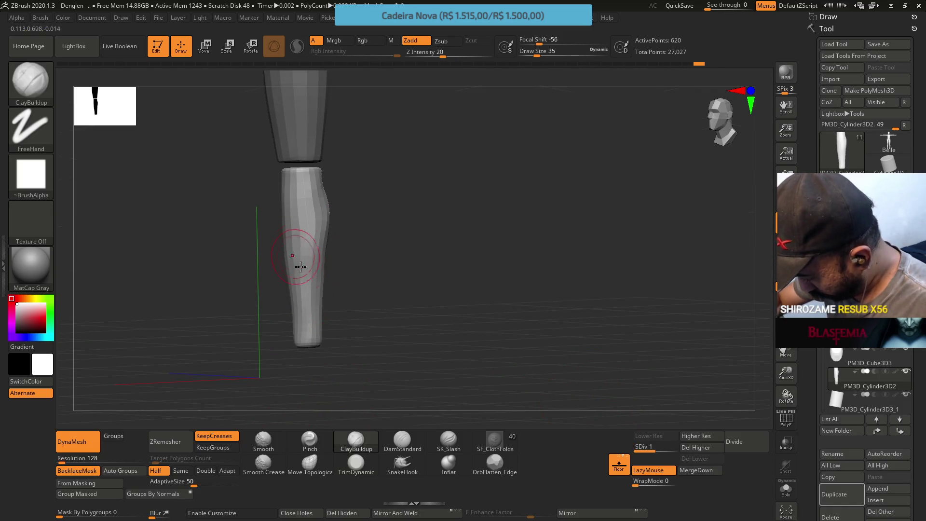
{"action": "right_click_drag", "start_coordinate": [305, 292], "coordinate": [317, 262], "text": "shift"}
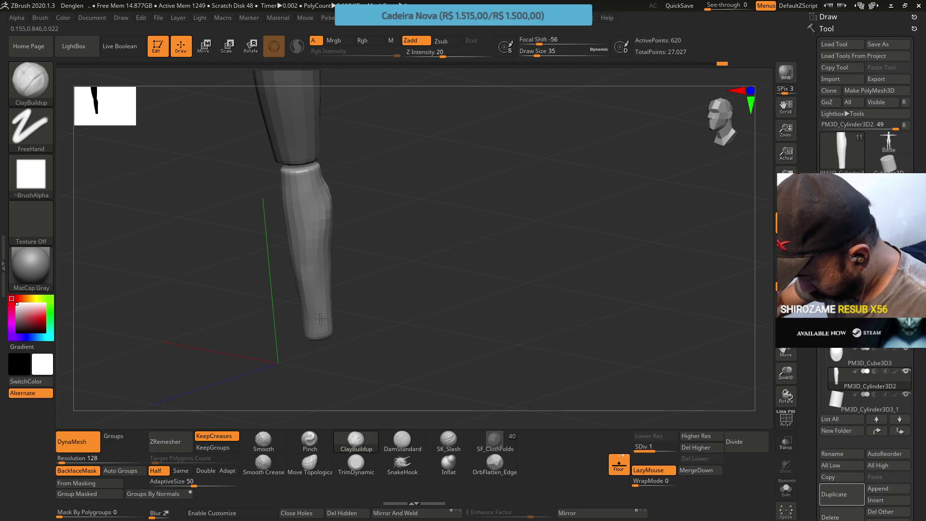
{"action": "right_click_drag", "start_coordinate": [312, 226], "coordinate": [312, 277]}
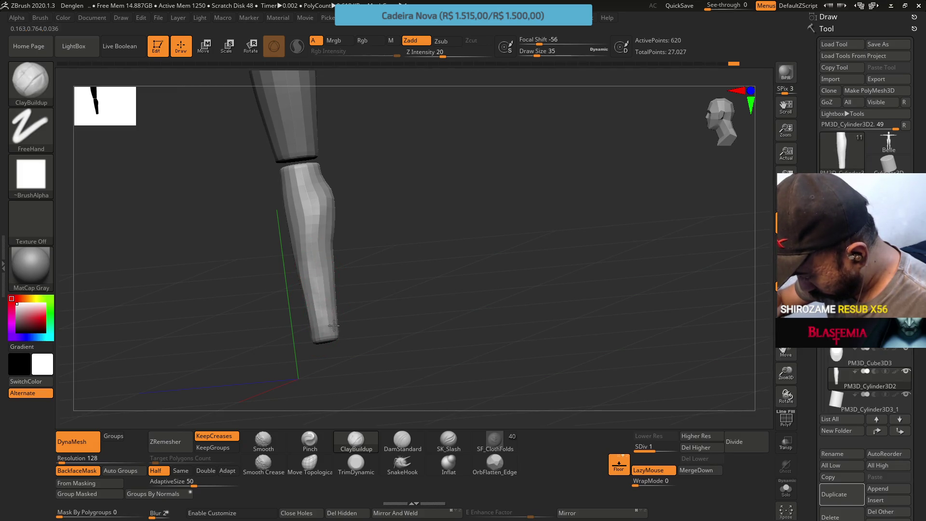
{"action": "right_click_drag", "start_coordinate": [328, 267], "coordinate": [309, 212]}
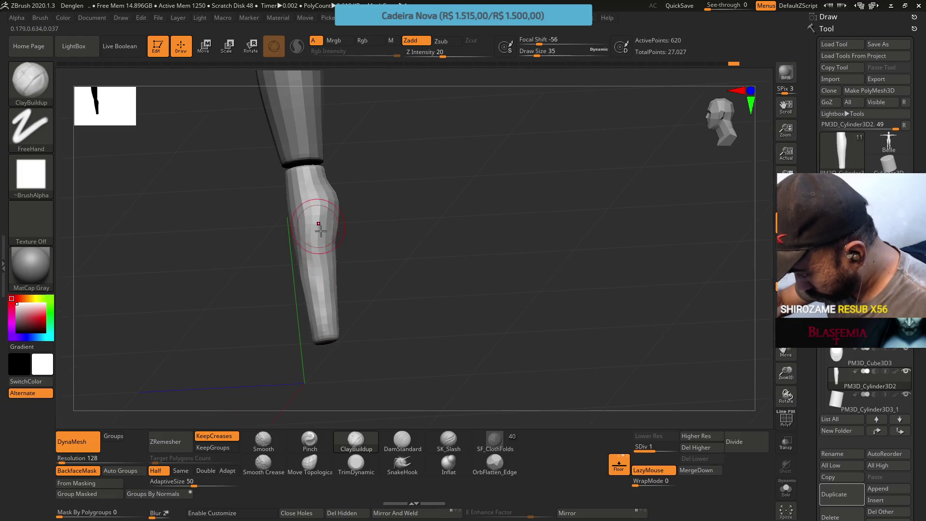
{"action": "right_click_drag", "start_coordinate": [327, 274], "coordinate": [318, 268]}
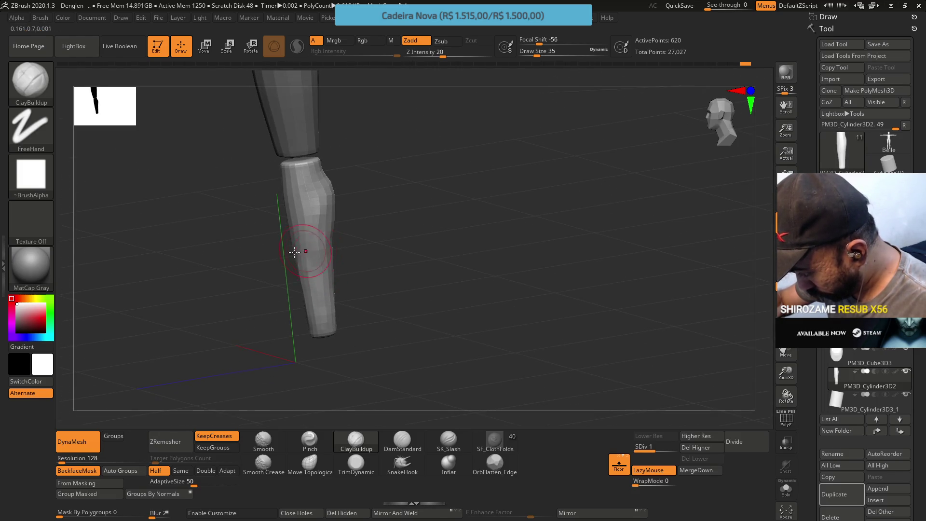
{"action": "left_click", "coordinate": [356, 467]}
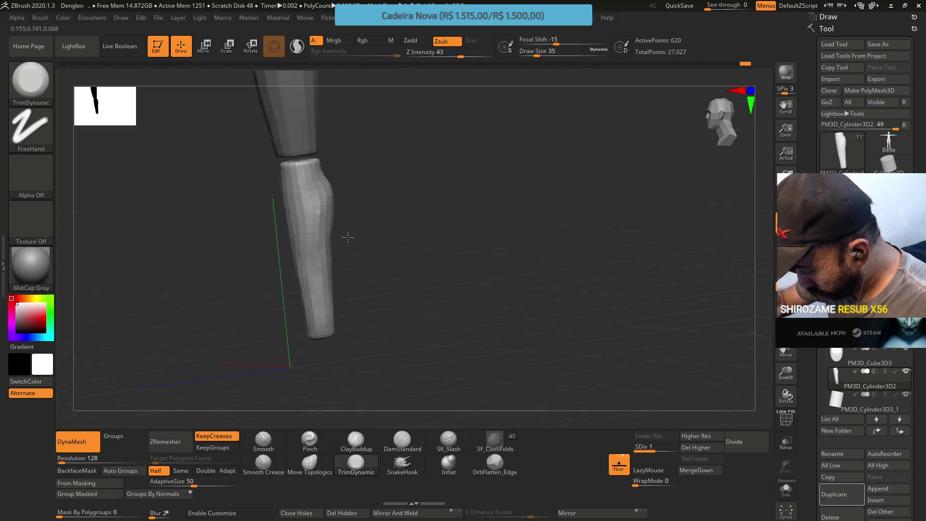
Step: Step up a subdivision level and back to SDiv 1, then re-frame the leg from the front
{"action": "right_click_drag", "start_coordinate": [319, 249], "coordinate": [321, 201]}
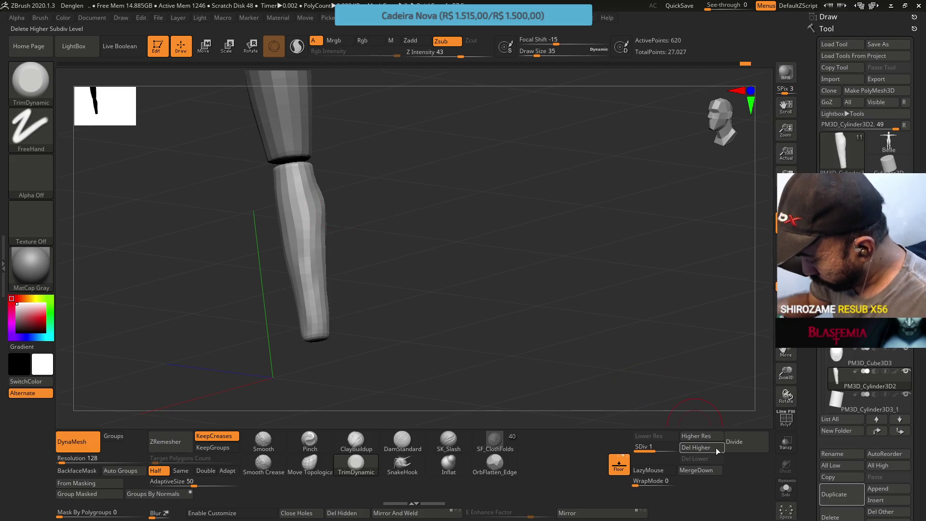
{"action": "left_click", "coordinate": [661, 447]}
{"action": "key", "text": "shift+d"}
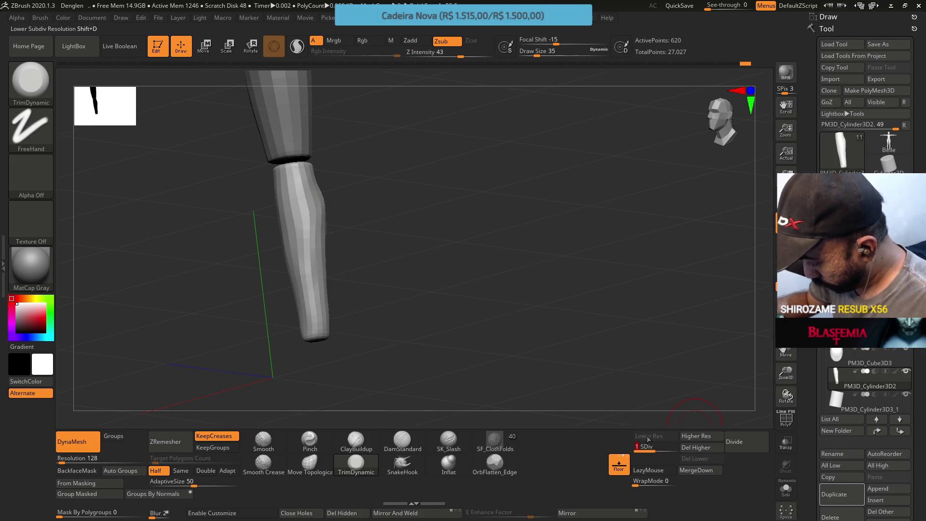
{"action": "right_click_drag", "start_coordinate": [396, 271], "coordinate": [389, 242], "text": "shift"}
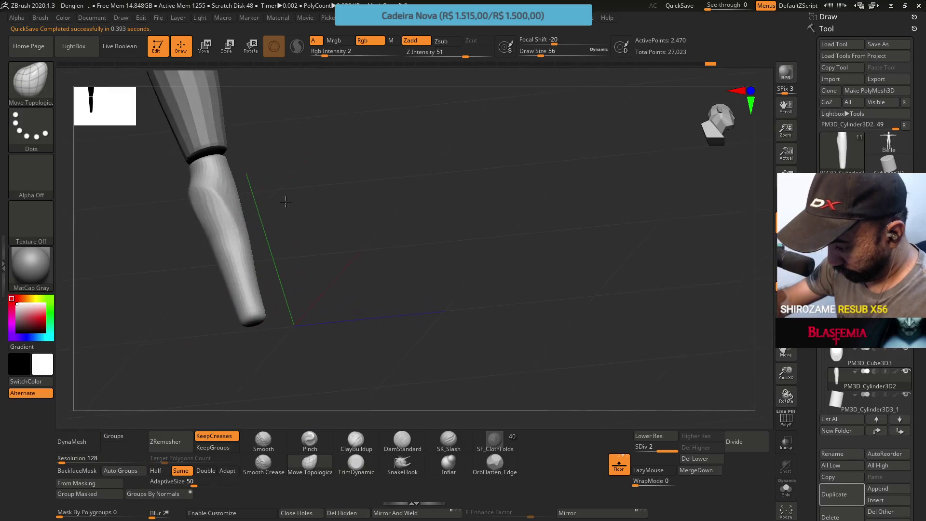
{"action": "left_click_drag", "start_coordinate": [276, 195], "coordinate": [223, 192]}
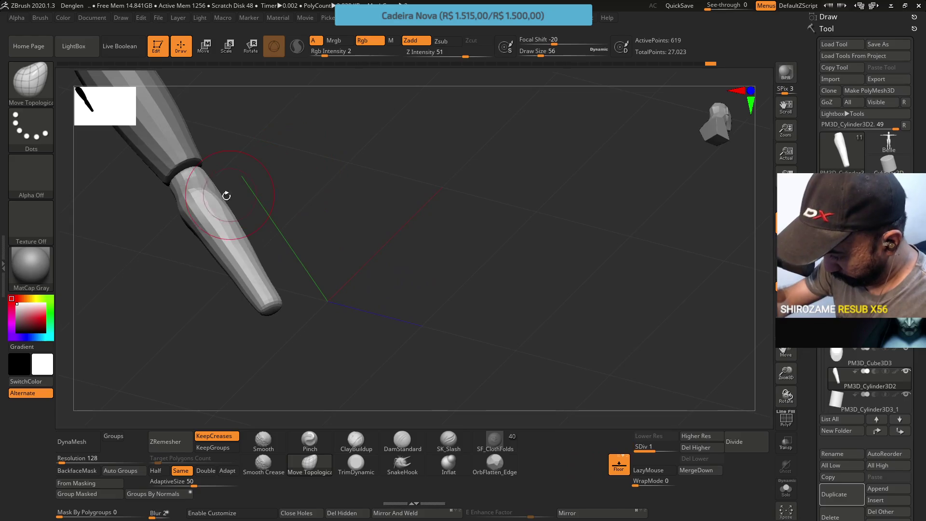
{"action": "left_click_drag", "start_coordinate": [221, 234], "coordinate": [226, 207], "text": "shift"}
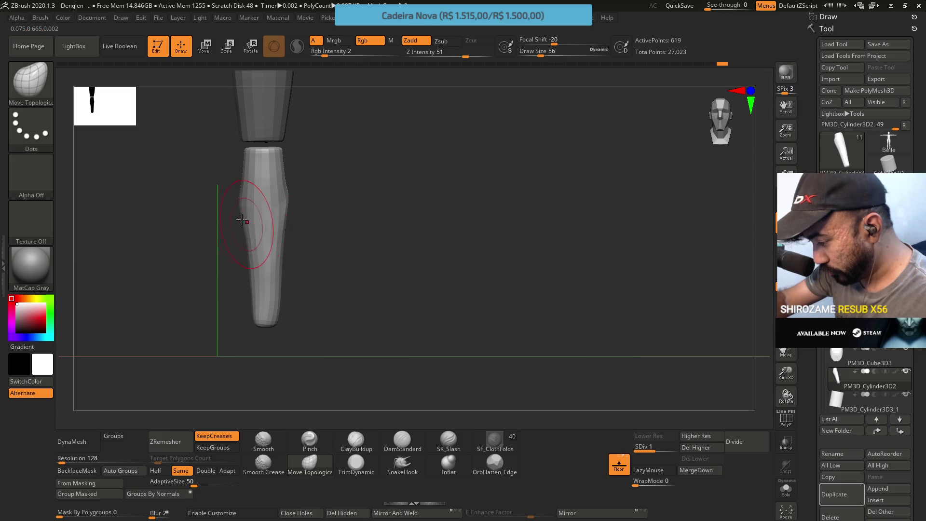
{"action": "left_click_drag", "start_coordinate": [306, 189], "coordinate": [333, 248], "text": "alt"}
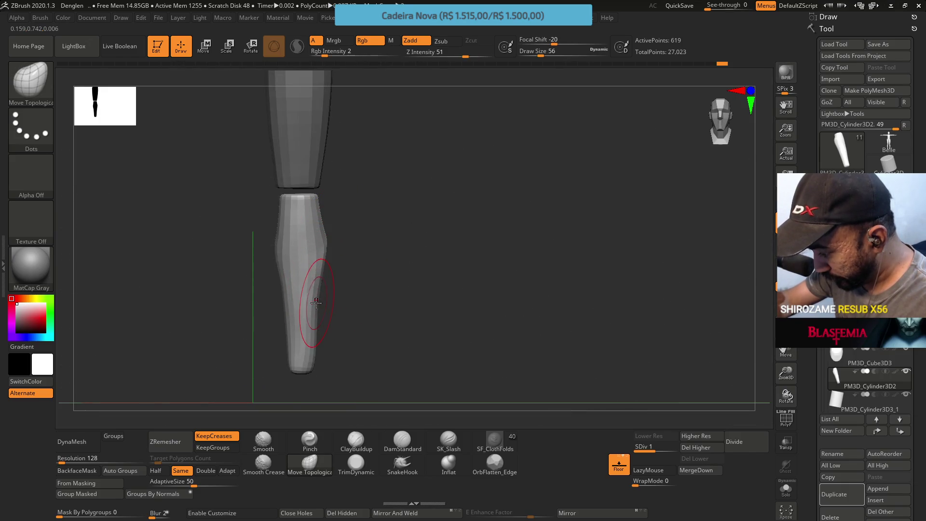
{"action": "mouse_move", "coordinate": [335, 218]}
{"action": "left_mouse_down"}
{"action": "mouse_move", "coordinate": [310, 228]}
{"action": "mouse_move", "coordinate": [337, 207]}
{"action": "mouse_move", "coordinate": [331, 189]}
{"action": "mouse_move", "coordinate": [379, 203]}
{"action": "left_mouse_up"}
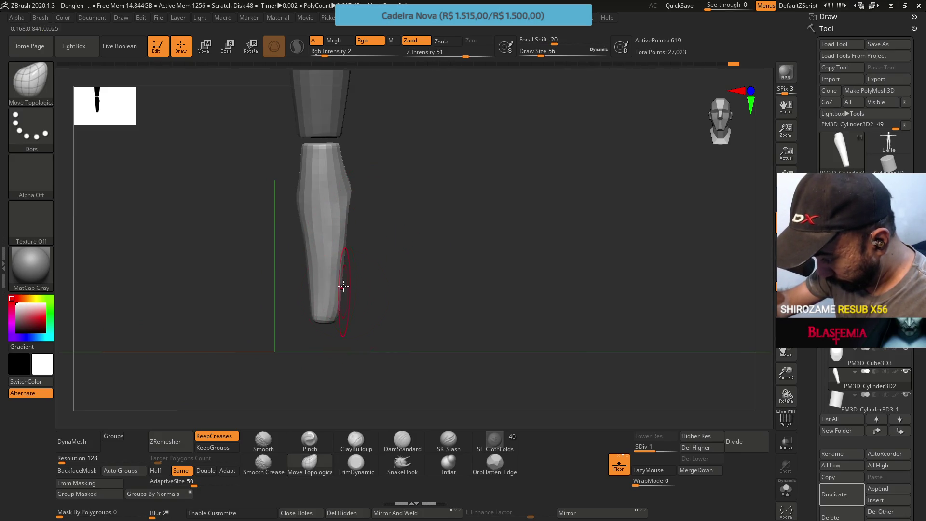
{"action": "left_click_drag", "start_coordinate": [363, 319], "coordinate": [362, 180], "text": "shift"}
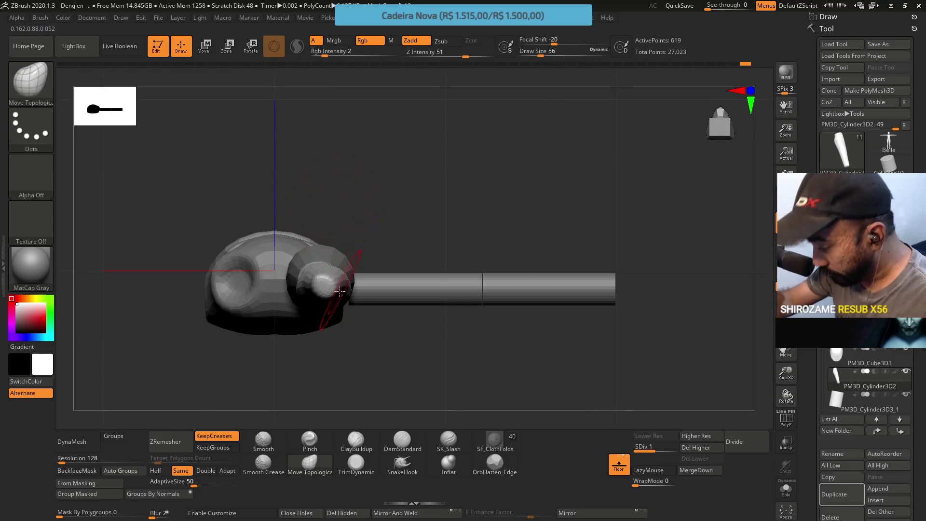
{"action": "scroll", "coordinate": [334, 268], "scroll_direction": "up", "scroll_amount": 2}
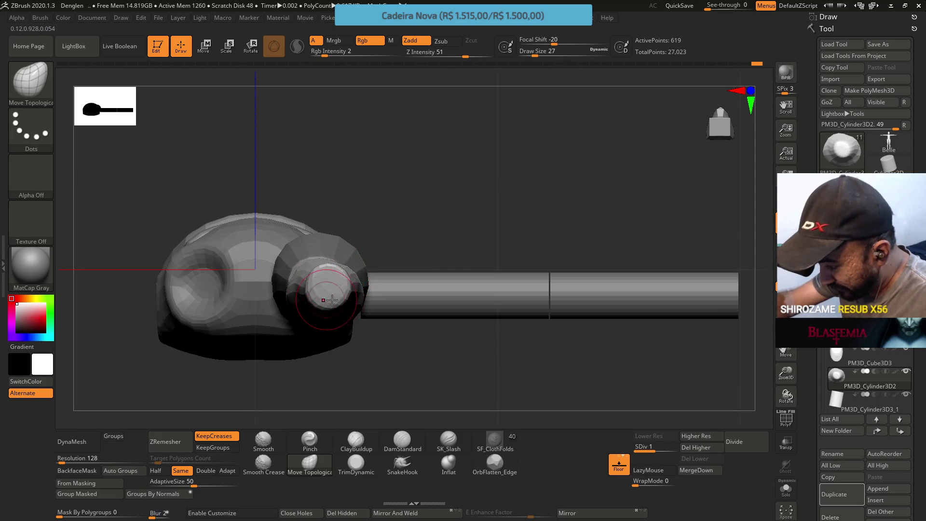
Step: Check the leg's side profiles and select ClayBuildup with a larger brush
{"action": "left_click_drag", "start_coordinate": [327, 209], "coordinate": [334, 224], "text": "shift"}
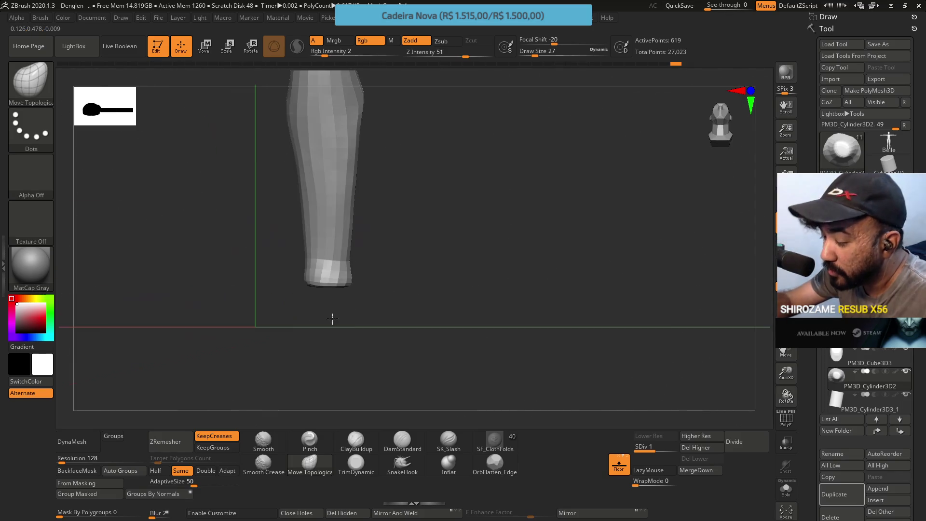
{"action": "left_click_drag", "start_coordinate": [383, 249], "coordinate": [356, 271]}
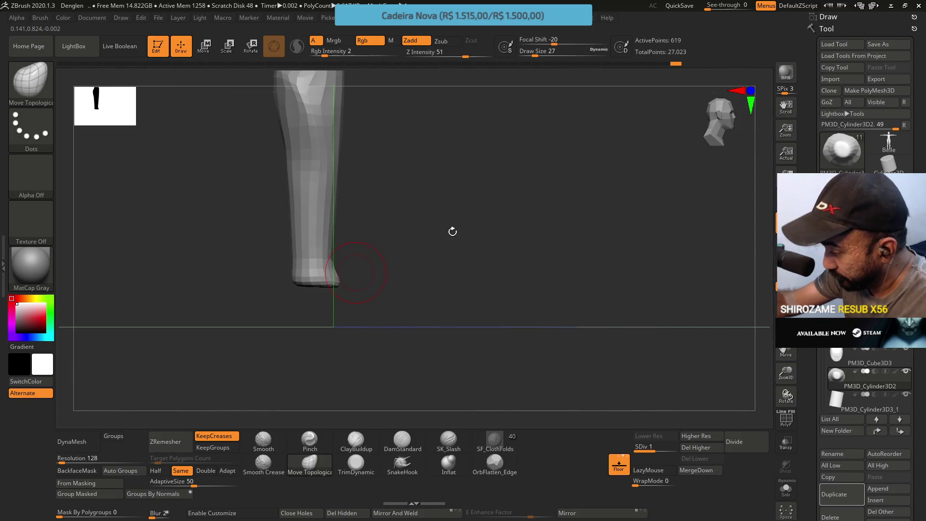
{"action": "left_click_drag", "start_coordinate": [451, 233], "coordinate": [419, 261]}
{"action": "left_click", "coordinate": [342, 442]}
{"action": "mouse_move", "coordinate": [369, 394]}
{"action": "left_mouse_down"}
{"action": "mouse_move", "coordinate": [348, 294]}
{"action": "mouse_move", "coordinate": [306, 265]}
{"action": "mouse_move", "coordinate": [319, 265]}
{"action": "left_mouse_up"}
{"action": "key", "text": "s"}
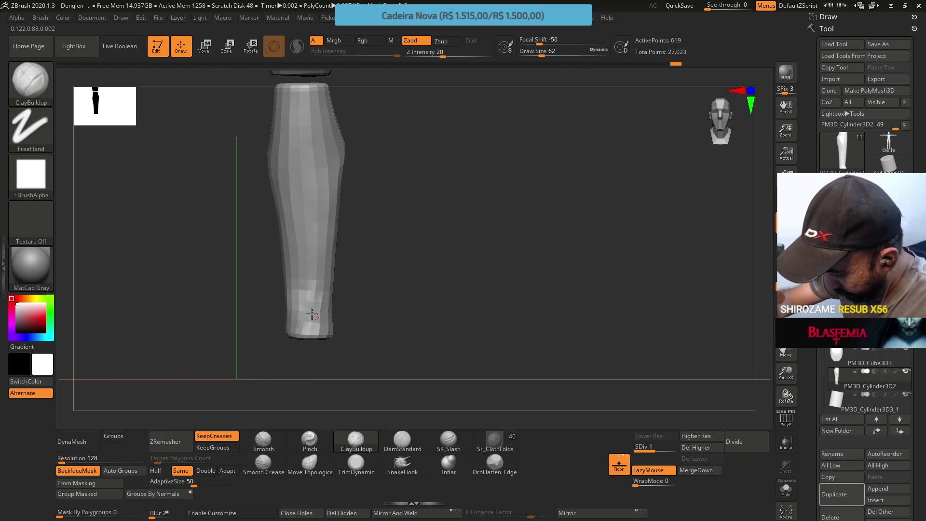
Step: Build up clay along the middle and lower shin
{"action": "mouse_move", "coordinate": [299, 256]}
{"action": "left_mouse_down"}
{"action": "mouse_move", "coordinate": [290, 222]}
{"action": "mouse_move", "coordinate": [295, 296]}
{"action": "left_mouse_up"}
{"action": "mouse_move", "coordinate": [317, 218]}
{"action": "left_mouse_down"}
{"action": "mouse_move", "coordinate": [309, 299]}
{"action": "mouse_move", "coordinate": [326, 291]}
{"action": "left_mouse_up"}
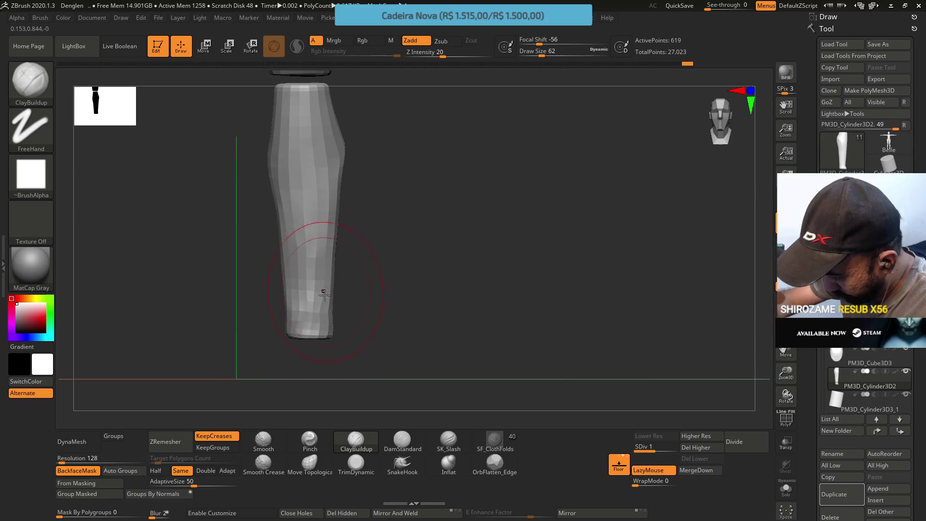
{"action": "mouse_move", "coordinate": [303, 270]}
{"action": "right_mouse_down"}
{"action": "mouse_move", "coordinate": [325, 232]}
{"action": "mouse_move", "coordinate": [289, 307]}
{"action": "mouse_move", "coordinate": [268, 238]}
{"action": "mouse_move", "coordinate": [264, 247]}
{"action": "right_mouse_up"}
{"action": "left_click_drag", "start_coordinate": [249, 223], "coordinate": [265, 280]}
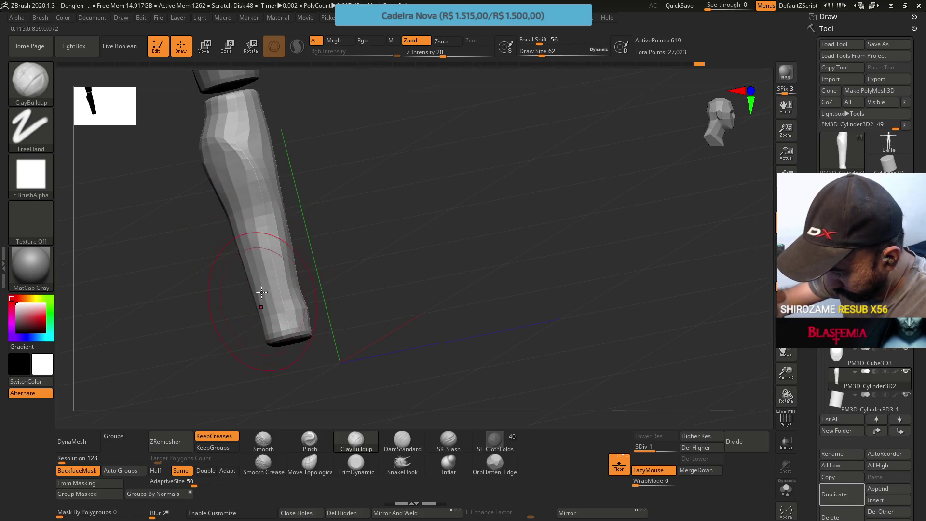
{"action": "right_click_drag", "start_coordinate": [272, 316], "coordinate": [302, 275]}
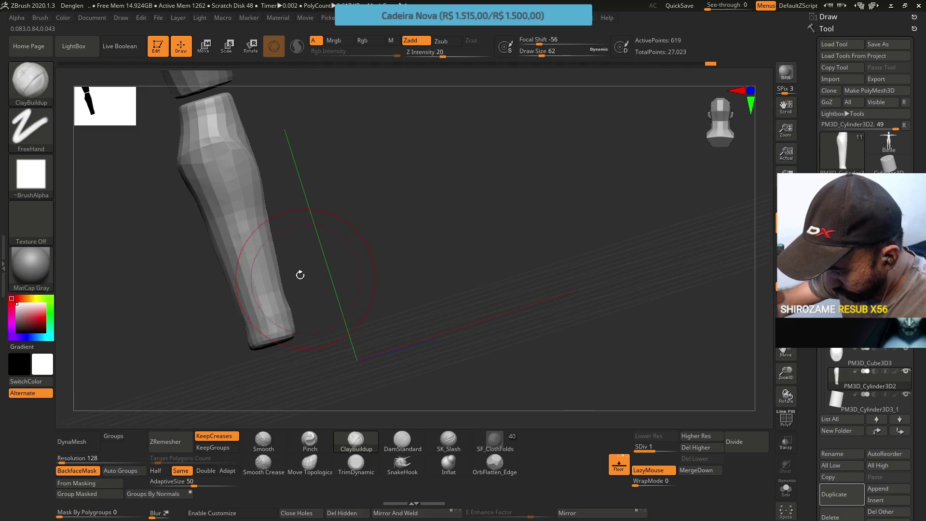
Step: At Draw Size 39, build up more clay down the lower leg
{"action": "key", "text": "s"}
{"action": "right_click_drag", "start_coordinate": [255, 327], "coordinate": [232, 331]}
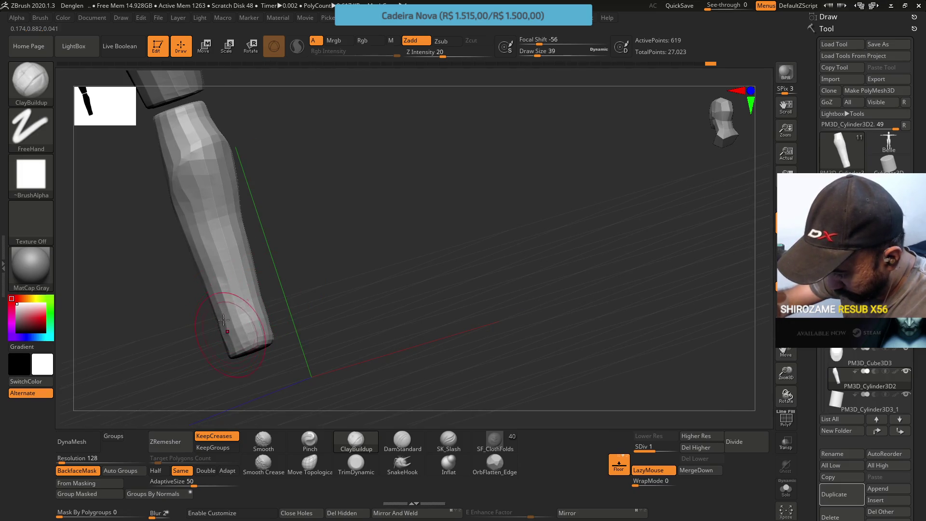
{"action": "mouse_move", "coordinate": [217, 274]}
{"action": "right_mouse_down"}
{"action": "mouse_move", "coordinate": [256, 304]}
{"action": "mouse_move", "coordinate": [250, 246]}
{"action": "mouse_move", "coordinate": [267, 295]}
{"action": "mouse_move", "coordinate": [259, 203]}
{"action": "mouse_move", "coordinate": [272, 274]}
{"action": "right_mouse_up"}
{"action": "mouse_move", "coordinate": [271, 274]}
{"action": "left_mouse_down"}
{"action": "mouse_move", "coordinate": [242, 254]}
{"action": "mouse_move", "coordinate": [244, 276]}
{"action": "left_mouse_up"}
{"action": "left_click_drag", "start_coordinate": [237, 311], "coordinate": [235, 351]}
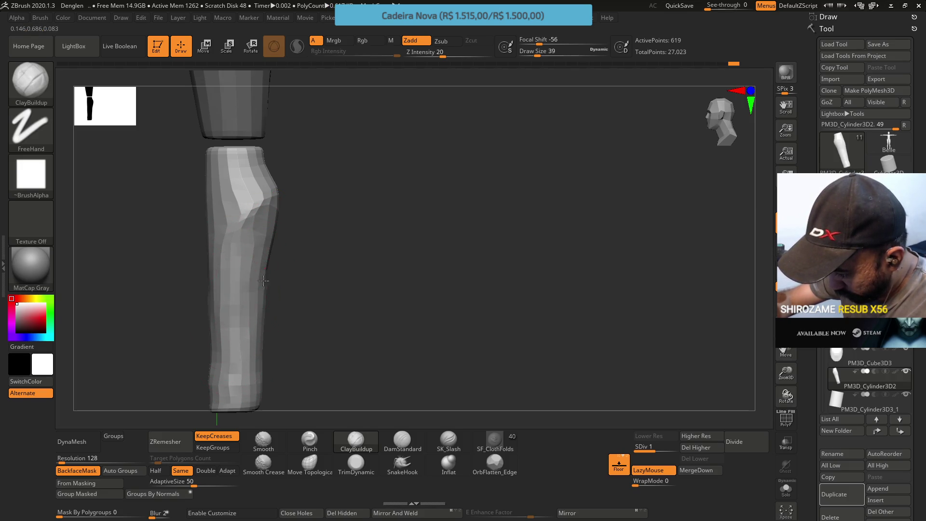
{"action": "left_click", "coordinate": [310, 464]}
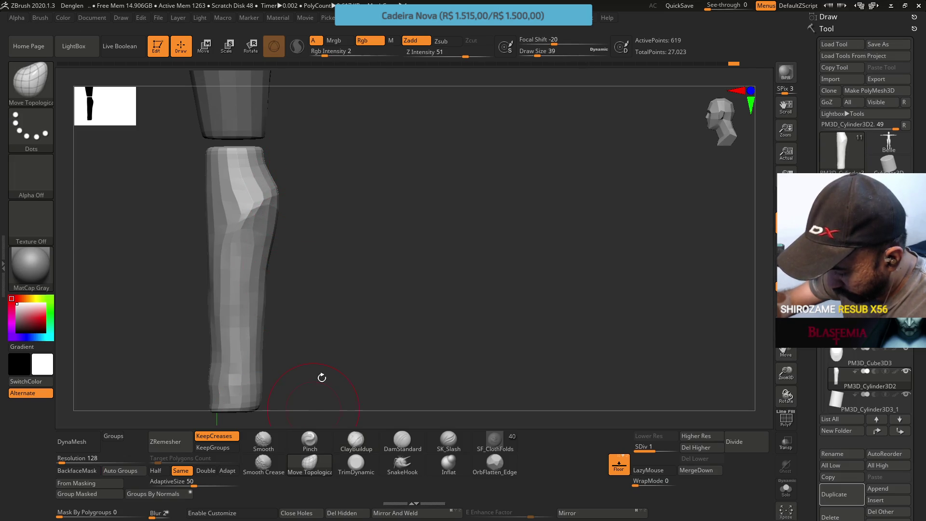
Step: Enlarge the Move Topological brush and reshape the knee bump and shin contour
{"action": "key", "text": "s"}
{"action": "key", "text": "s"}
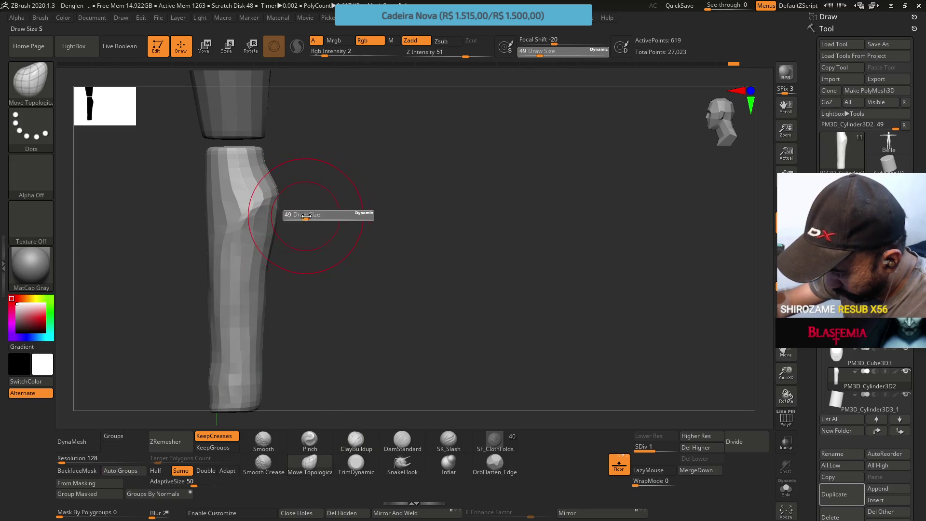
{"action": "key", "text": "s"}
{"action": "mouse_move", "coordinate": [301, 219]}
{"action": "left_mouse_down"}
{"action": "mouse_move", "coordinate": [284, 220]}
{"action": "mouse_move", "coordinate": [289, 196]}
{"action": "mouse_move", "coordinate": [282, 212]}
{"action": "left_mouse_up"}
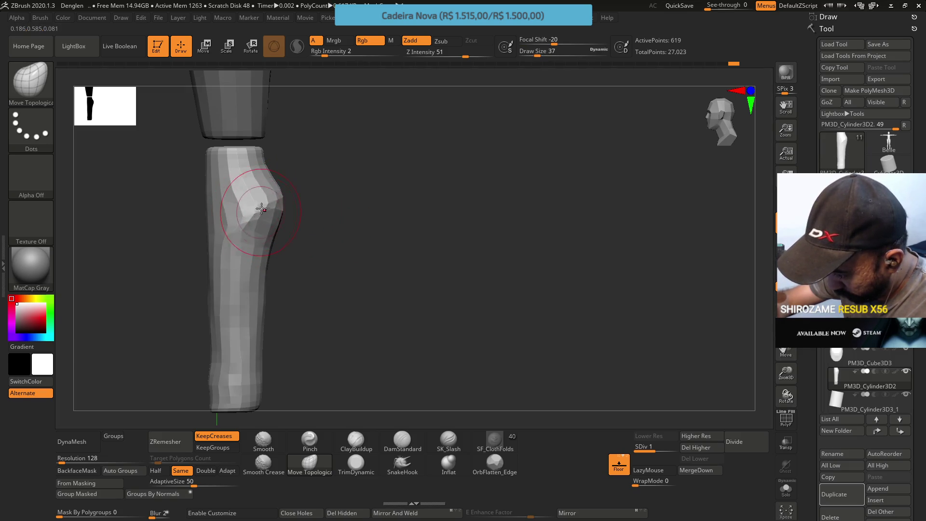
{"action": "mouse_move", "coordinate": [276, 240]}
{"action": "left_mouse_down"}
{"action": "mouse_move", "coordinate": [271, 270]}
{"action": "mouse_move", "coordinate": [279, 207]}
{"action": "mouse_move", "coordinate": [275, 227]}
{"action": "mouse_move", "coordinate": [304, 222]}
{"action": "mouse_move", "coordinate": [325, 173]}
{"action": "left_mouse_up"}
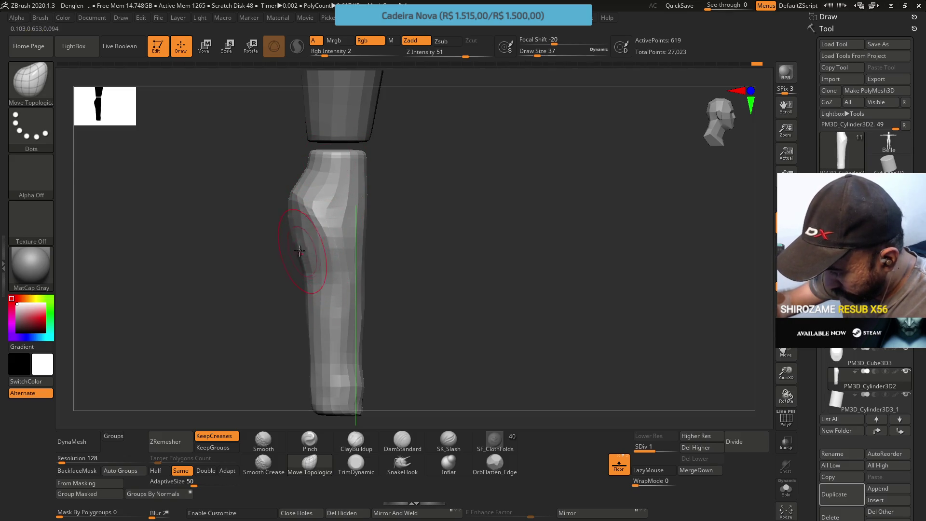
Step: Push the front of the knee outward, then subdivide the mesh to level 2
{"action": "mouse_move", "coordinate": [376, 198]}
{"action": "left_mouse_down"}
{"action": "mouse_move", "coordinate": [443, 196]}
{"action": "mouse_move", "coordinate": [407, 192]}
{"action": "mouse_move", "coordinate": [420, 221]}
{"action": "left_mouse_up"}
{"action": "key", "text": "s"}
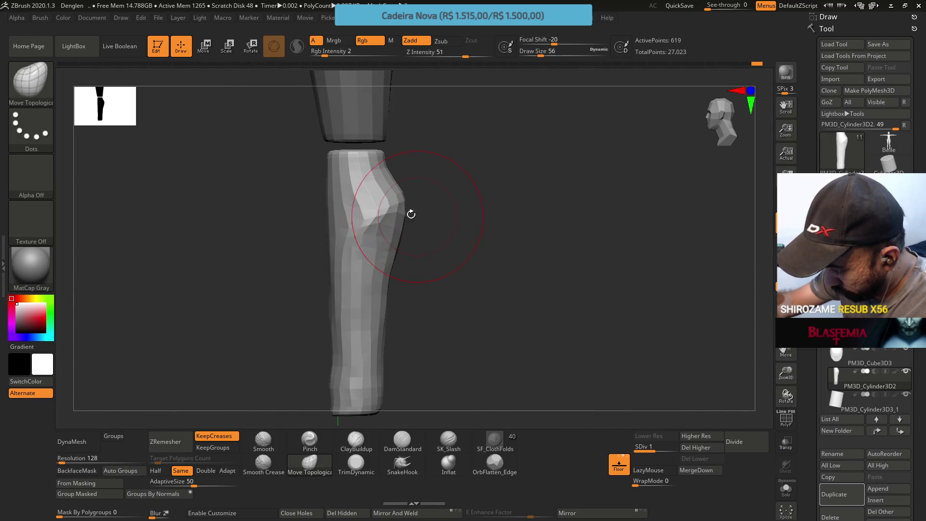
{"action": "mouse_move", "coordinate": [356, 232]}
{"action": "left_mouse_down"}
{"action": "mouse_move", "coordinate": [404, 197]}
{"action": "mouse_move", "coordinate": [428, 211]}
{"action": "mouse_move", "coordinate": [450, 181]}
{"action": "left_mouse_up"}
{"action": "key", "text": "s"}
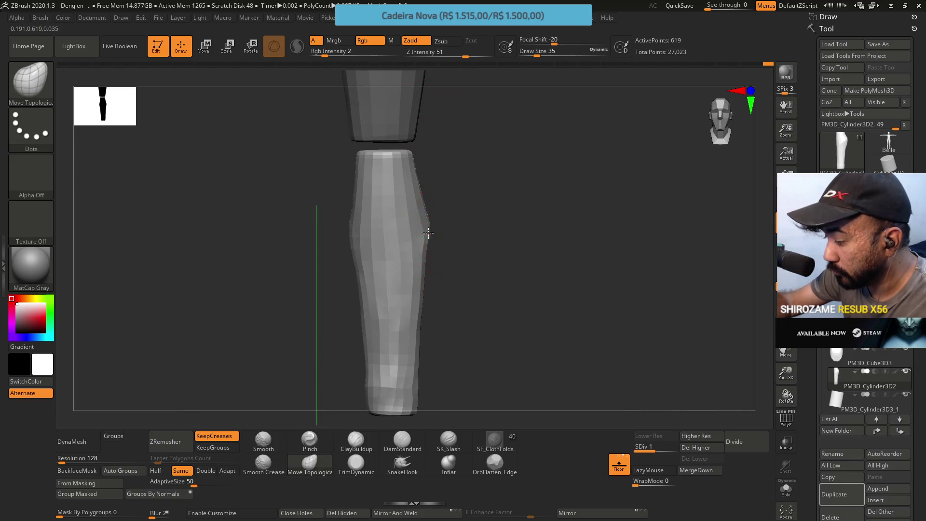
{"action": "key", "text": "ctrl+d"}
{"action": "left_click_drag", "start_coordinate": [523, 306], "coordinate": [425, 254]}
{"action": "left_click", "coordinate": [356, 463]}
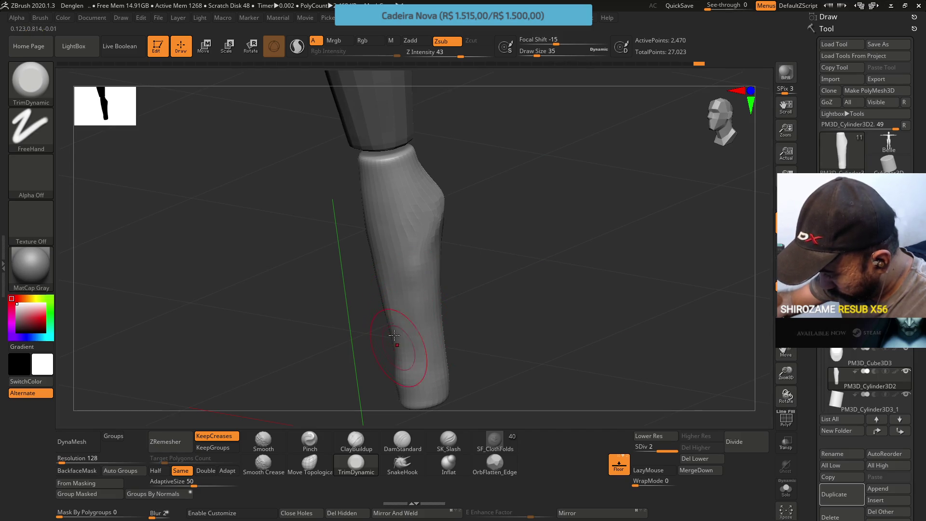
Step: Return to front view, drop the leg to SDiv 1 (619 points), and pick ClayBuildup
{"action": "left_click_drag", "start_coordinate": [397, 342], "coordinate": [372, 269], "text": "shift"}
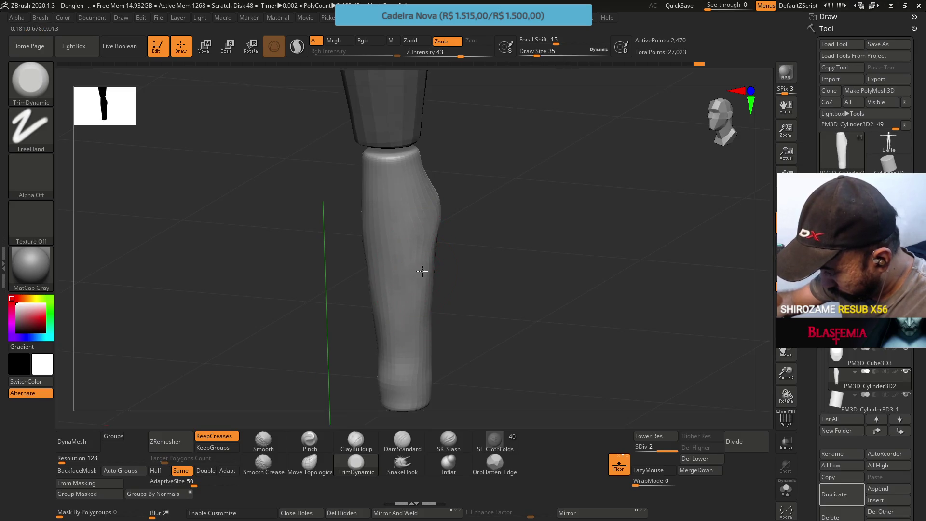
{"action": "mouse_move", "coordinate": [419, 327]}
{"action": "right_mouse_down"}
{"action": "mouse_move", "coordinate": [405, 270]}
{"action": "mouse_move", "coordinate": [427, 269]}
{"action": "right_mouse_up"}
{"action": "left_click", "coordinate": [646, 451]}
{"action": "left_click", "coordinate": [355, 440]}
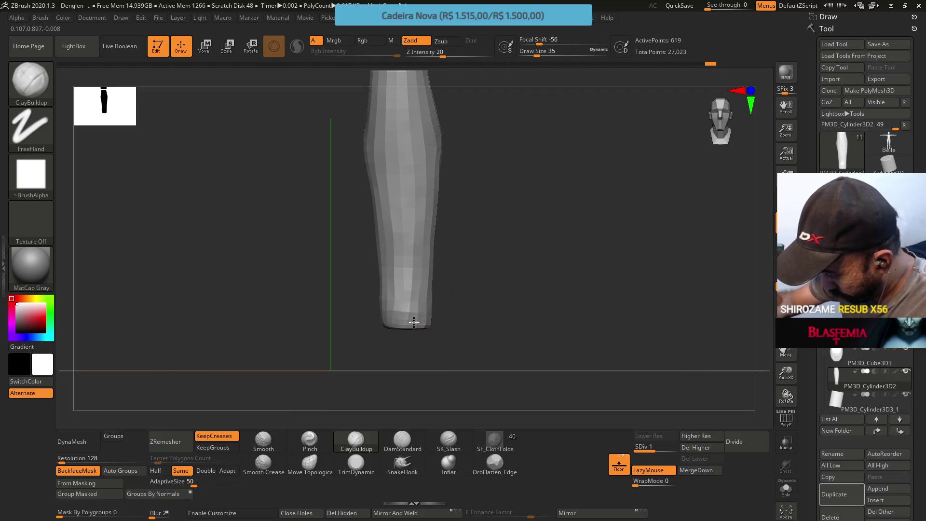
Step: Build up clay strokes along the leg's left side to fill out the calf contour
{"action": "right_click_drag", "start_coordinate": [404, 290], "coordinate": [386, 288]}
{"action": "mouse_move", "coordinate": [391, 250]}
{"action": "right_mouse_down"}
{"action": "mouse_move", "coordinate": [369, 281]}
{"action": "mouse_move", "coordinate": [391, 261]}
{"action": "right_mouse_up"}
{"action": "mouse_move", "coordinate": [394, 200]}
{"action": "right_mouse_down"}
{"action": "mouse_move", "coordinate": [375, 240]}
{"action": "mouse_move", "coordinate": [384, 219]}
{"action": "mouse_move", "coordinate": [369, 213]}
{"action": "right_mouse_up"}
{"action": "mouse_move", "coordinate": [331, 166]}
{"action": "left_mouse_down"}
{"action": "mouse_move", "coordinate": [343, 204]}
{"action": "mouse_move", "coordinate": [332, 290]}
{"action": "left_mouse_up"}
{"action": "right_click_drag", "start_coordinate": [332, 289], "coordinate": [321, 290]}
{"action": "mouse_move", "coordinate": [320, 290]}
{"action": "left_mouse_down"}
{"action": "mouse_move", "coordinate": [327, 331]}
{"action": "mouse_move", "coordinate": [325, 261]}
{"action": "mouse_move", "coordinate": [303, 213]}
{"action": "left_mouse_up"}
{"action": "right_click_drag", "start_coordinate": [314, 254], "coordinate": [310, 217]}
{"action": "mouse_move", "coordinate": [310, 217]}
{"action": "left_mouse_down"}
{"action": "mouse_move", "coordinate": [306, 228]}
{"action": "mouse_move", "coordinate": [283, 219]}
{"action": "left_mouse_up"}
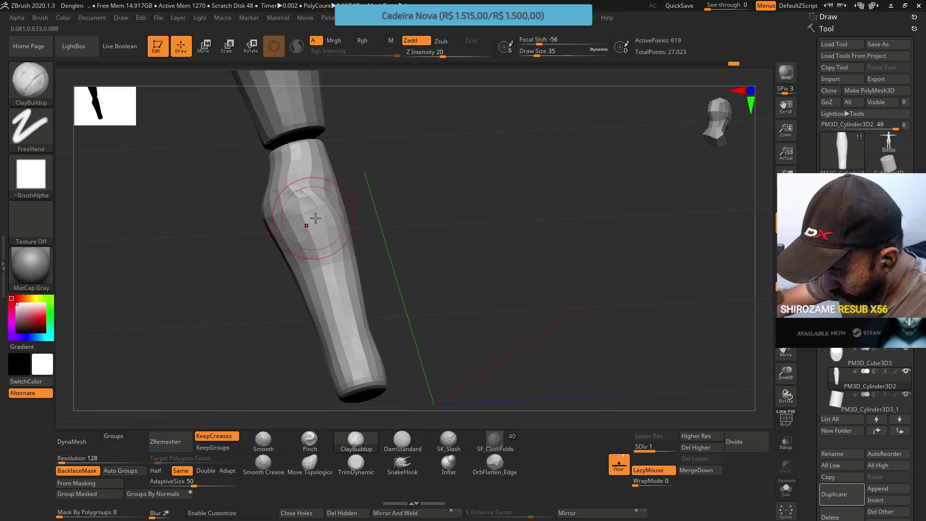
{"action": "right_click_drag", "start_coordinate": [309, 215], "coordinate": [319, 145]}
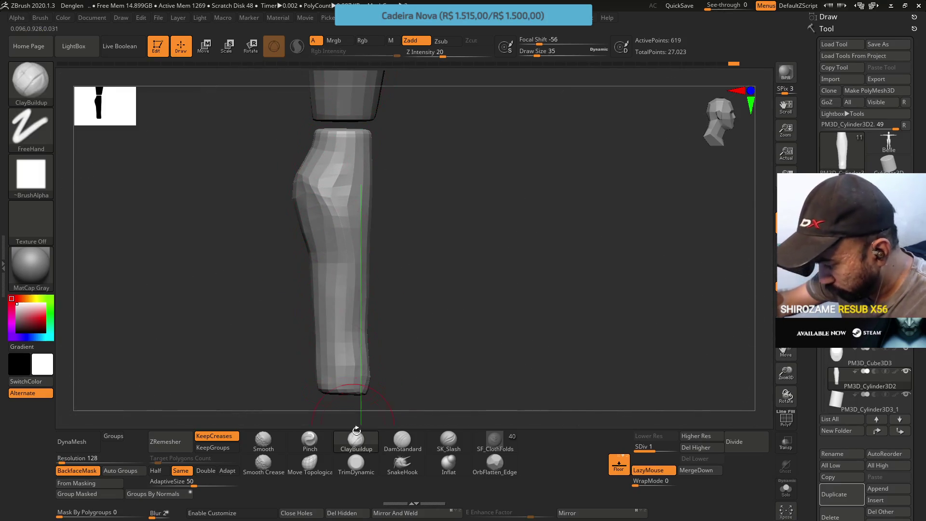
{"action": "left_click", "coordinate": [357, 463]}
{"action": "mouse_move", "coordinate": [338, 367]}
{"action": "right_mouse_down"}
{"action": "mouse_move", "coordinate": [311, 207]}
{"action": "mouse_move", "coordinate": [282, 237]}
{"action": "mouse_move", "coordinate": [302, 226]}
{"action": "mouse_move", "coordinate": [290, 225]}
{"action": "mouse_move", "coordinate": [307, 237]}
{"action": "right_mouse_up"}
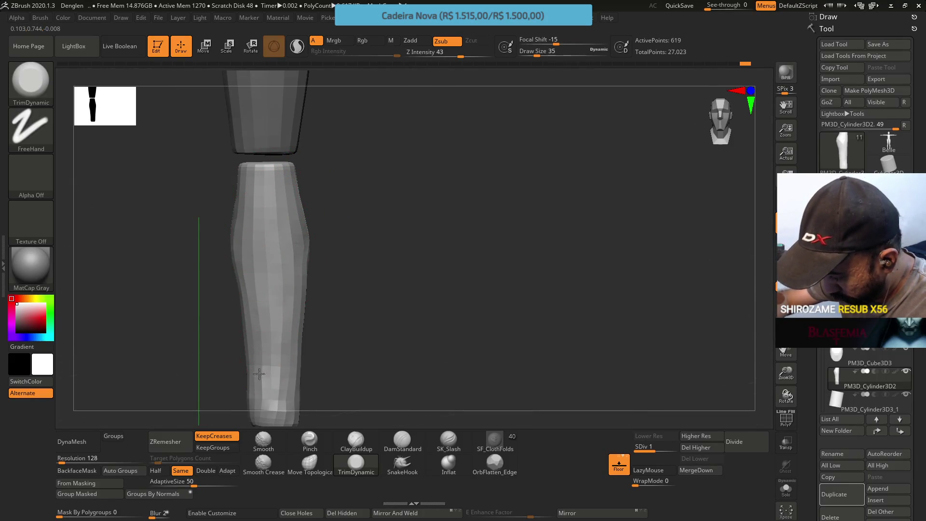
Step: Select Move Topological and enlarge its Draw Size
{"action": "mouse_move", "coordinate": [260, 386]}
{"action": "right_mouse_down"}
{"action": "mouse_move", "coordinate": [290, 366]}
{"action": "mouse_move", "coordinate": [261, 381]}
{"action": "mouse_move", "coordinate": [255, 342]}
{"action": "right_mouse_up"}
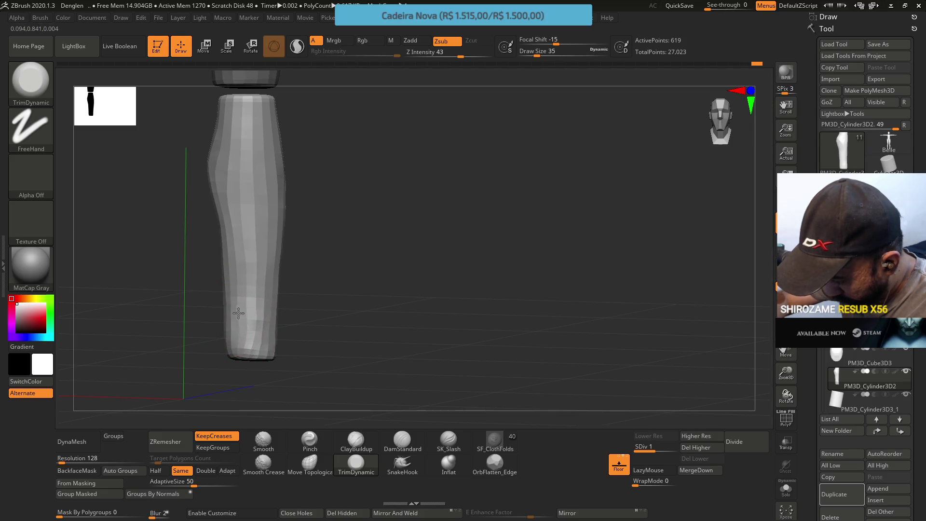
{"action": "mouse_move", "coordinate": [254, 347]}
{"action": "right_mouse_down"}
{"action": "mouse_move", "coordinate": [277, 314]}
{"action": "mouse_move", "coordinate": [270, 338]}
{"action": "mouse_move", "coordinate": [256, 345]}
{"action": "mouse_move", "coordinate": [262, 232]}
{"action": "right_mouse_up"}
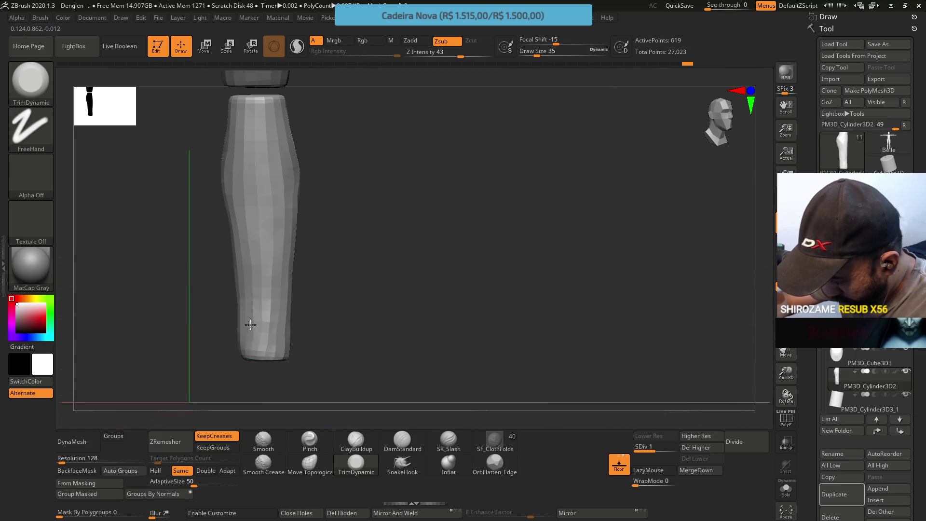
{"action": "left_click", "coordinate": [309, 464]}
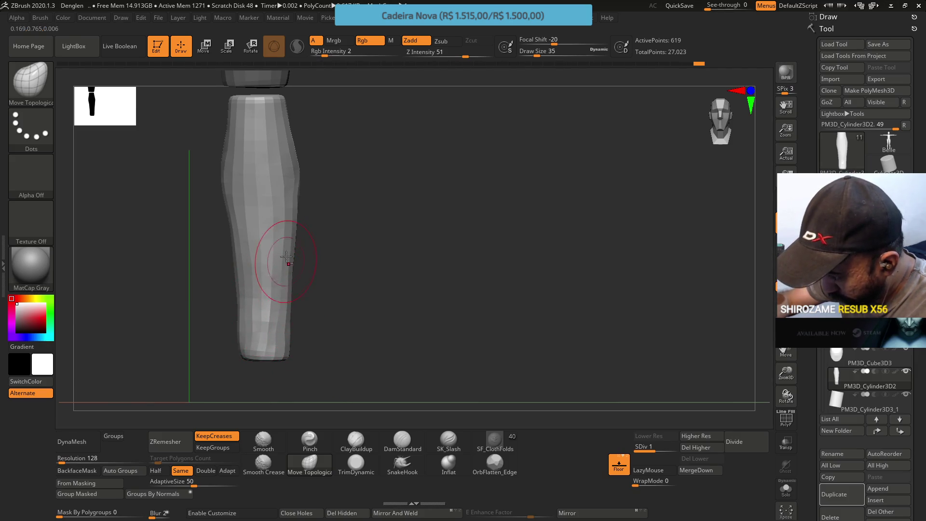
{"action": "right_click_drag", "start_coordinate": [286, 258], "coordinate": [285, 289], "text": "alt"}
{"action": "mouse_move", "coordinate": [293, 306]}
{"action": "left_mouse_down"}
{"action": "mouse_move", "coordinate": [301, 294]}
{"action": "mouse_move", "coordinate": [271, 298]}
{"action": "left_mouse_up"}
{"action": "key", "text": "s"}
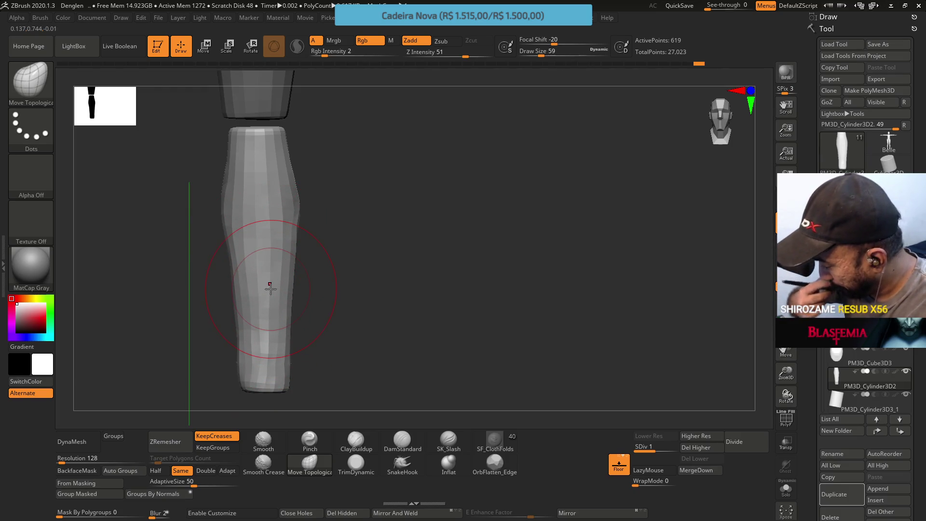
Step: Delete the higher subdivision levels, ZRemesh the leg to 665 points, and subdivide it
{"action": "left_click", "coordinate": [693, 447]}
{"action": "left_click", "coordinate": [188, 440]}
{"action": "mouse_move", "coordinate": [324, 305]}
{"action": "left_mouse_down"}
{"action": "mouse_move", "coordinate": [348, 264]}
{"action": "mouse_move", "coordinate": [380, 265]}
{"action": "mouse_move", "coordinate": [357, 261]}
{"action": "left_mouse_up"}
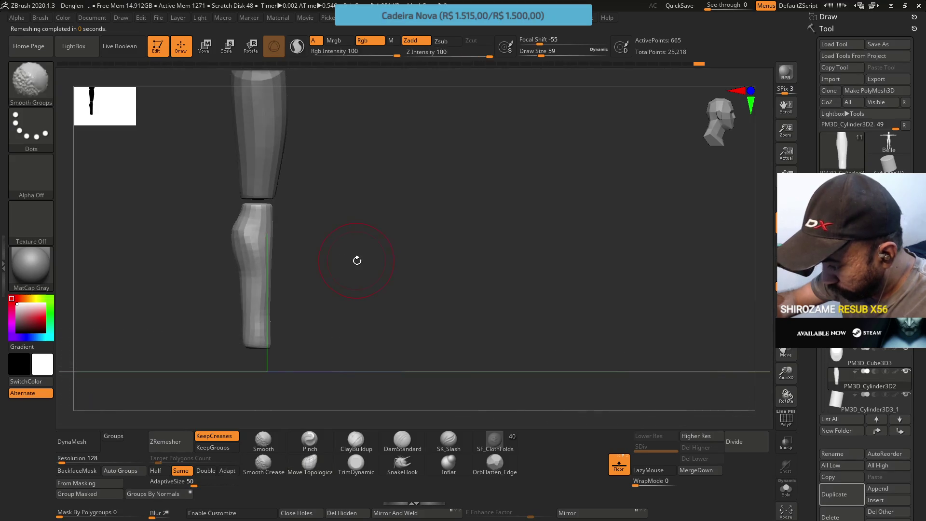
{"action": "left_click", "coordinate": [735, 441]}
Step: Delete the higher subdivision levels, select TrimDynamic and subdivide the lower leg once
{"action": "mouse_move", "coordinate": [543, 334]}
{"action": "left_mouse_down"}
{"action": "mouse_move", "coordinate": [335, 256]}
{"action": "mouse_move", "coordinate": [310, 256]}
{"action": "left_mouse_up"}
{"action": "left_click_drag", "start_coordinate": [363, 207], "coordinate": [380, 286]}
{"action": "left_click_drag", "start_coordinate": [671, 449], "coordinate": [660, 452]}
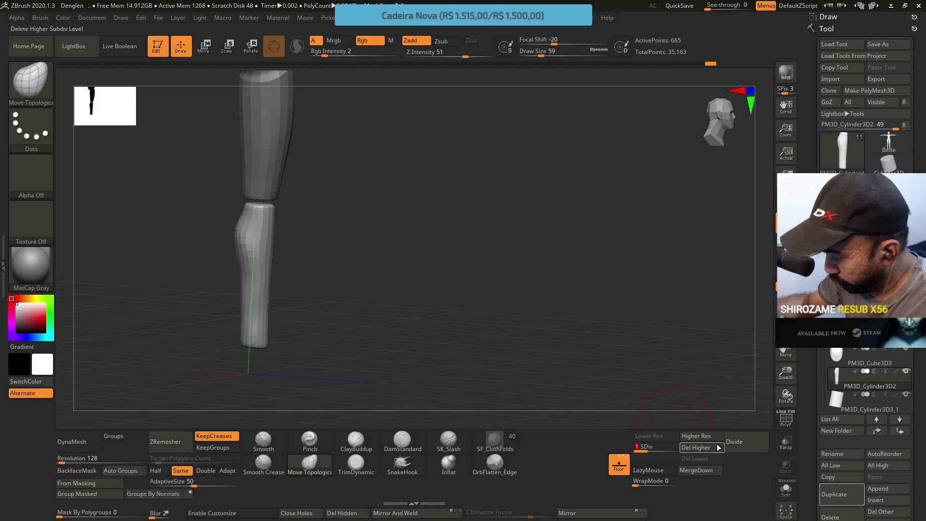
{"action": "left_click", "coordinate": [696, 448]}
{"action": "right_click_drag", "start_coordinate": [397, 324], "coordinate": [298, 287], "text": "ctrl"}
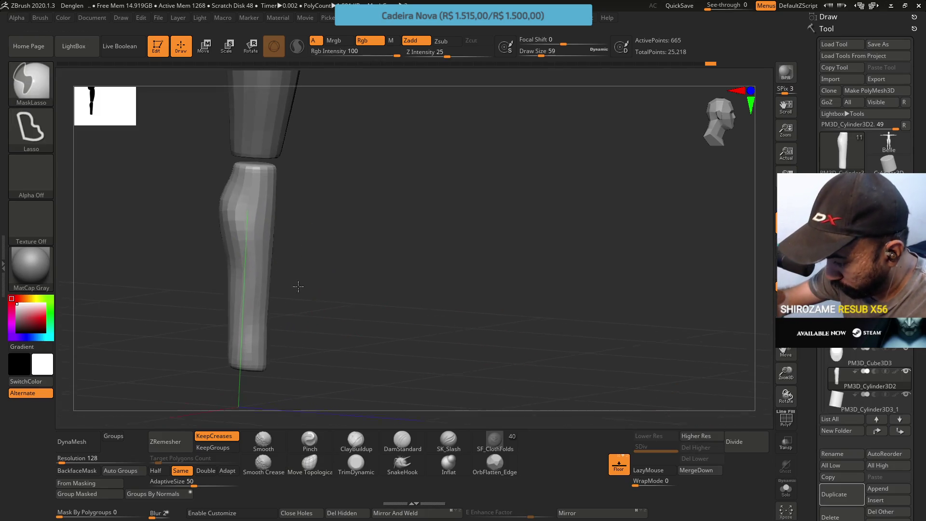
{"action": "left_click", "coordinate": [356, 463]}
{"action": "mouse_move", "coordinate": [309, 290]}
{"action": "left_mouse_down"}
{"action": "mouse_move", "coordinate": [260, 217]}
{"action": "mouse_move", "coordinate": [265, 247]}
{"action": "left_mouse_up"}
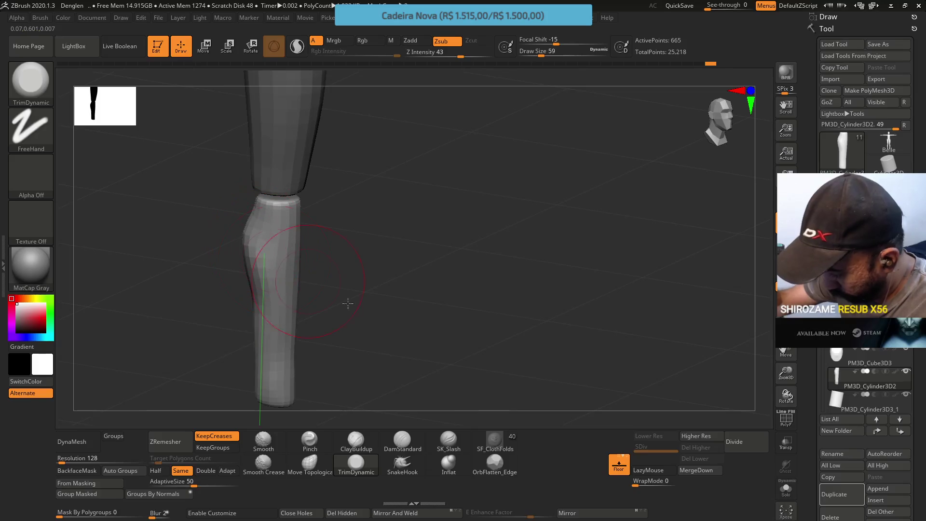
{"action": "left_click", "coordinate": [734, 441]}
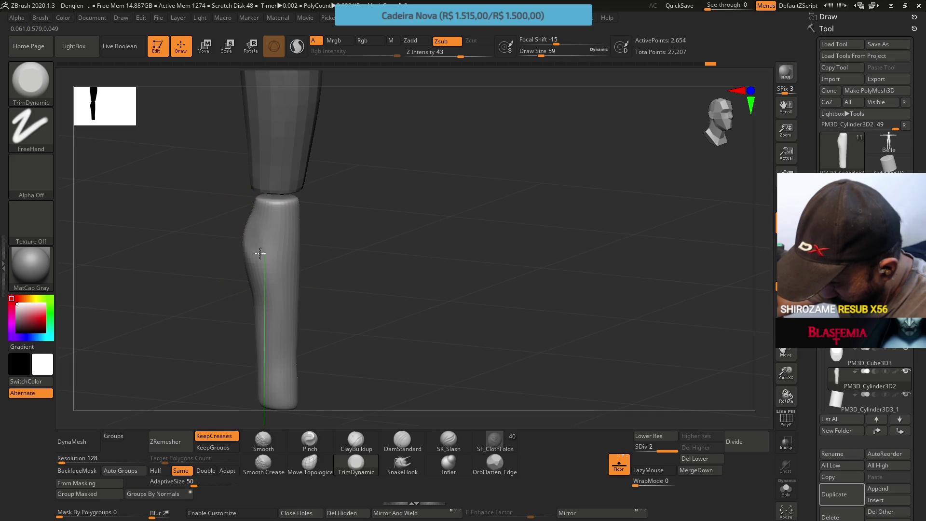
Step: Trim the calf into flatter planes, comparing against the mannequin reference image
{"action": "mouse_move", "coordinate": [266, 267]}
{"action": "right_mouse_down"}
{"action": "mouse_move", "coordinate": [250, 253]}
{"action": "mouse_move", "coordinate": [273, 280]}
{"action": "mouse_move", "coordinate": [228, 240]}
{"action": "mouse_move", "coordinate": [236, 255]}
{"action": "mouse_move", "coordinate": [209, 250]}
{"action": "mouse_move", "coordinate": [234, 261]}
{"action": "mouse_move", "coordinate": [240, 282]}
{"action": "right_mouse_up"}
{"action": "mouse_move", "coordinate": [231, 279]}
{"action": "left_mouse_down"}
{"action": "mouse_move", "coordinate": [270, 314]}
{"action": "mouse_move", "coordinate": [246, 256]}
{"action": "mouse_move", "coordinate": [254, 242]}
{"action": "mouse_move", "coordinate": [262, 278]}
{"action": "mouse_move", "coordinate": [265, 258]}
{"action": "mouse_move", "coordinate": [256, 285]}
{"action": "left_mouse_up"}
{"action": "mouse_move", "coordinate": [256, 285]}
{"action": "right_mouse_down"}
{"action": "mouse_move", "coordinate": [222, 263]}
{"action": "mouse_move", "coordinate": [234, 285]}
{"action": "mouse_move", "coordinate": [213, 269]}
{"action": "right_mouse_up"}
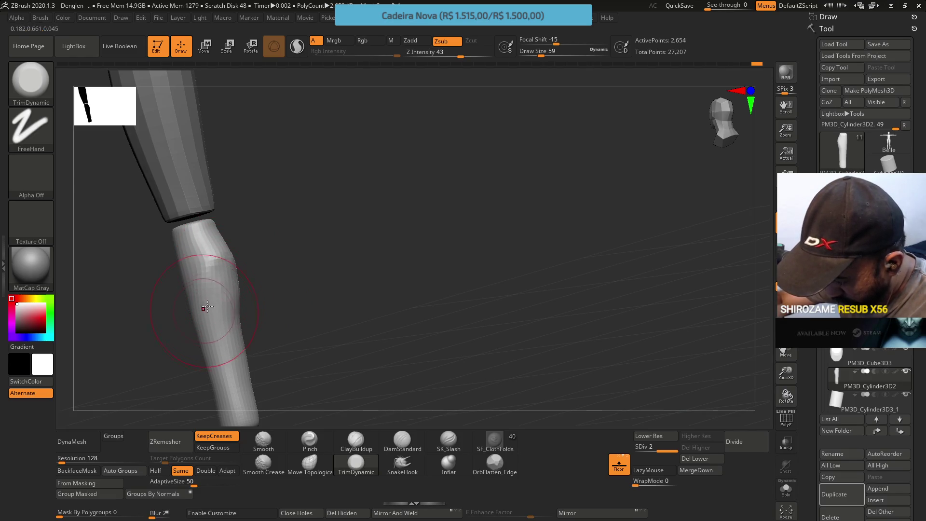
{"action": "mouse_move", "coordinate": [222, 319]}
{"action": "right_mouse_down"}
{"action": "mouse_move", "coordinate": [240, 304]}
{"action": "mouse_move", "coordinate": [241, 228]}
{"action": "right_mouse_up"}
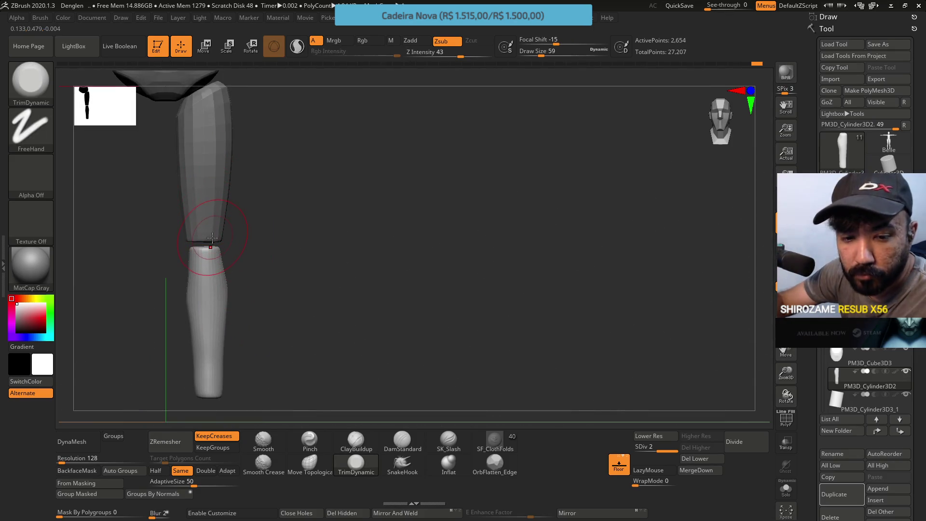
{"action": "key", "text": "alt+Tab"}
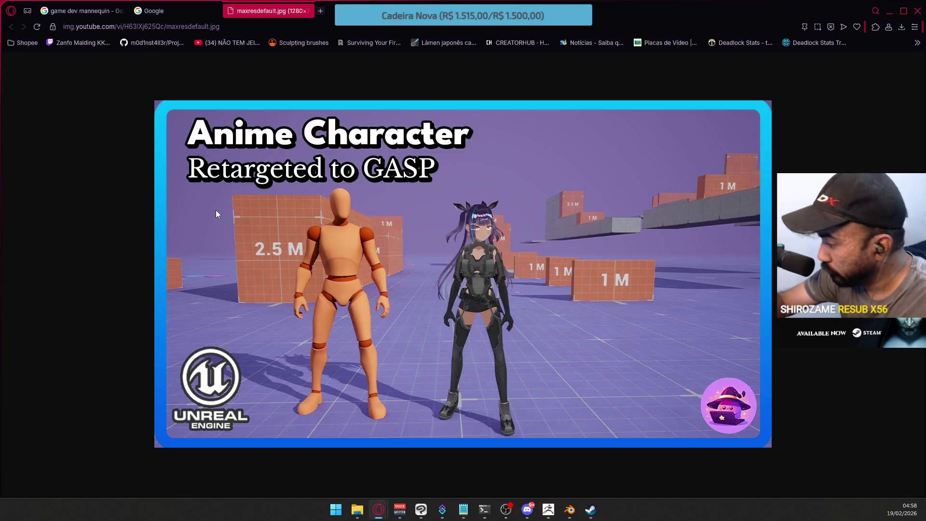
{"action": "key", "text": "alt+Tab"}
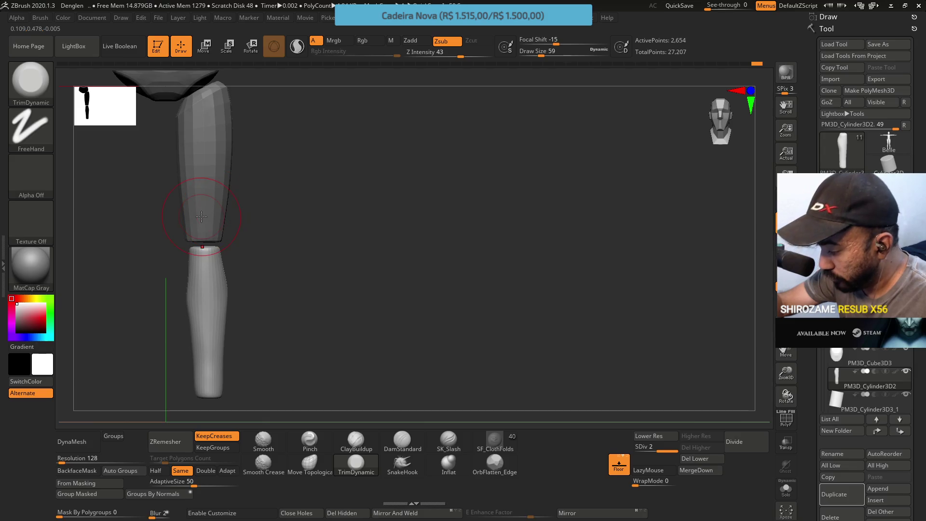
Step: Drop to subdivision level 1, pick Move Topological and mask the area around the knee
{"action": "key", "text": "shift+d"}
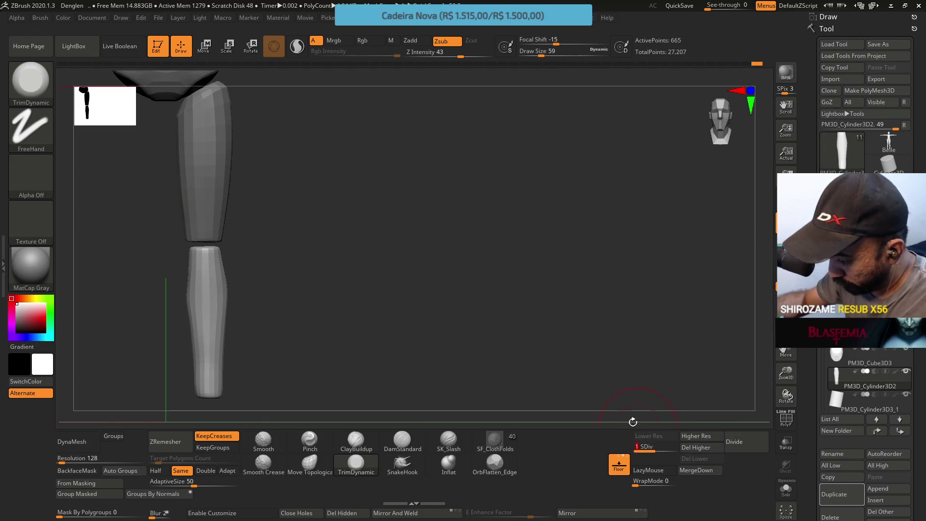
{"action": "left_click_drag", "start_coordinate": [226, 273], "coordinate": [273, 271]}
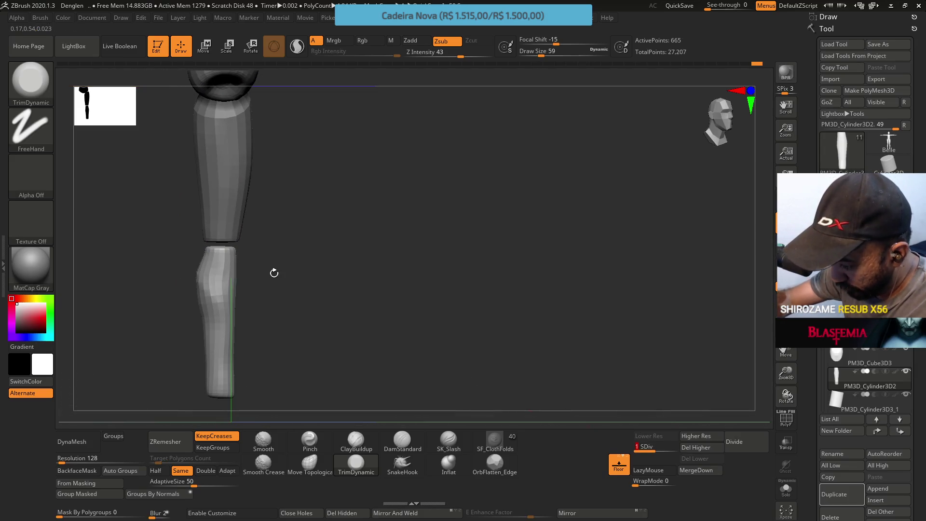
{"action": "left_click", "coordinate": [310, 463]}
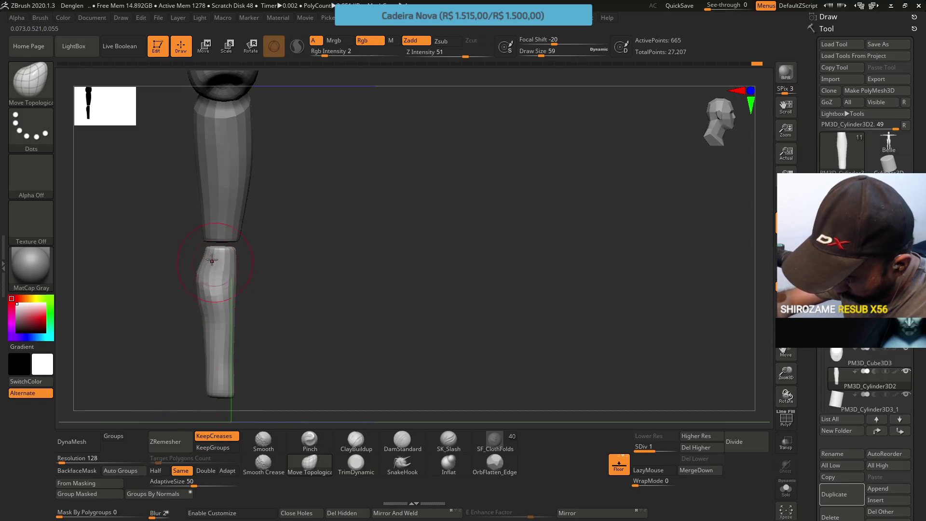
{"action": "left_click_drag", "start_coordinate": [263, 250], "coordinate": [206, 208], "text": "ctrl"}
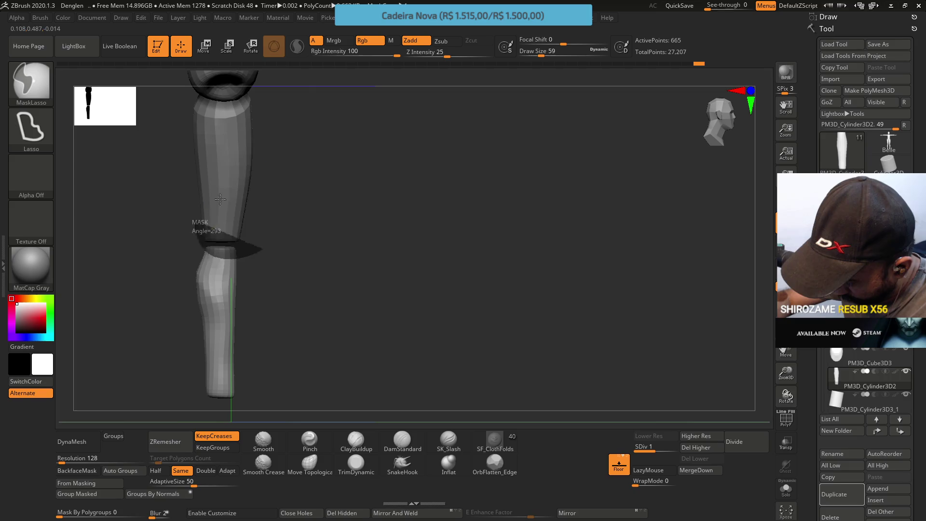
{"action": "mouse_move", "coordinate": [253, 258]}
{"action": "left_mouse_down", "text": "ctrl"}
{"action": "mouse_move", "coordinate": [251, 246]}
{"action": "mouse_move", "coordinate": [208, 217]}
{"action": "mouse_move", "coordinate": [235, 264]}
{"action": "left_mouse_up", "text": "ctrl"}
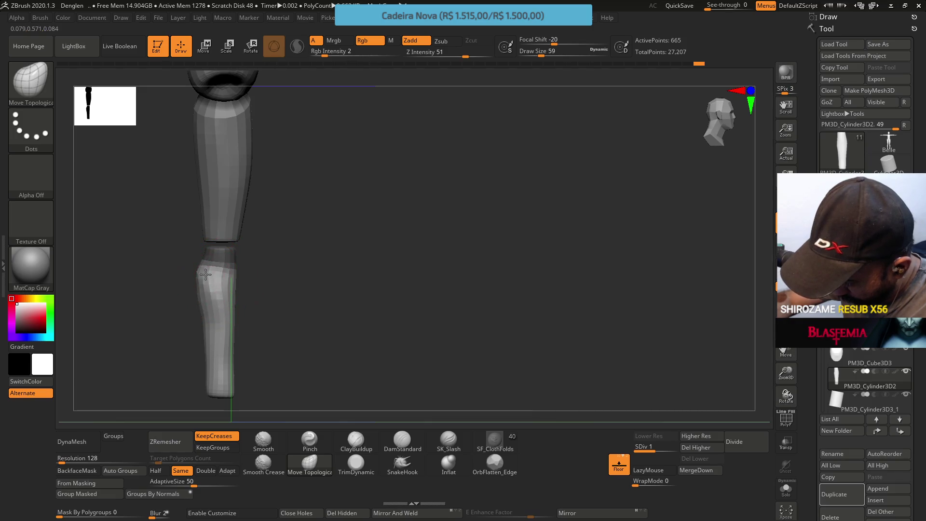
{"action": "left_click_drag", "start_coordinate": [261, 275], "coordinate": [237, 264], "text": "shift"}
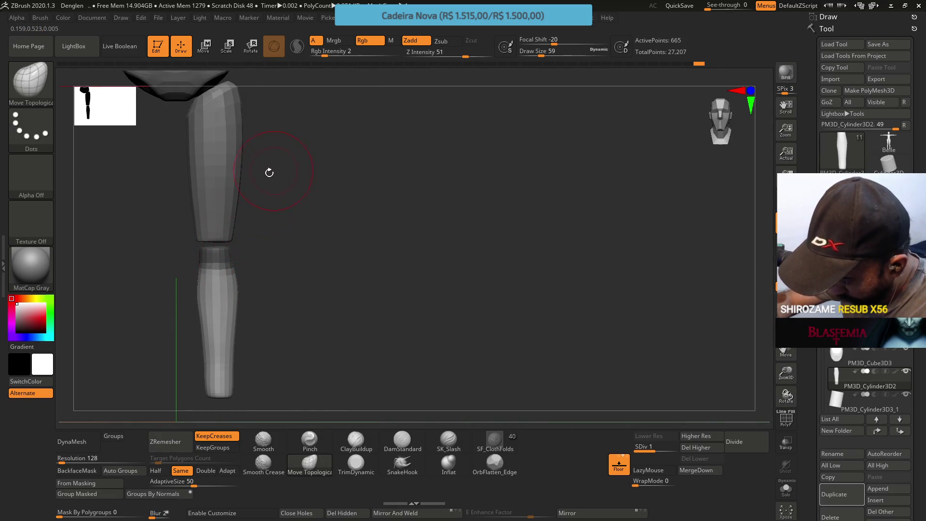
{"action": "mouse_move", "coordinate": [255, 240]}
{"action": "left_mouse_down", "text": "shift"}
{"action": "mouse_move", "coordinate": [283, 240]}
{"action": "mouse_move", "coordinate": [285, 253]}
{"action": "left_mouse_up", "text": "shift"}
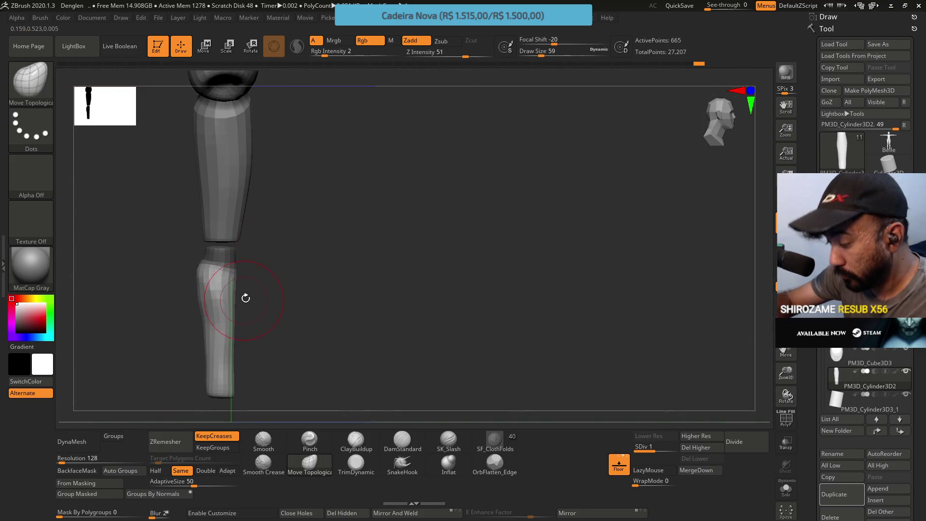
Step: Set the brush Draw Size to 51 and begin a lasso mask on the leg
{"action": "key", "text": "s"}
{"action": "left_click_drag", "start_coordinate": [235, 295], "coordinate": [234, 295]}
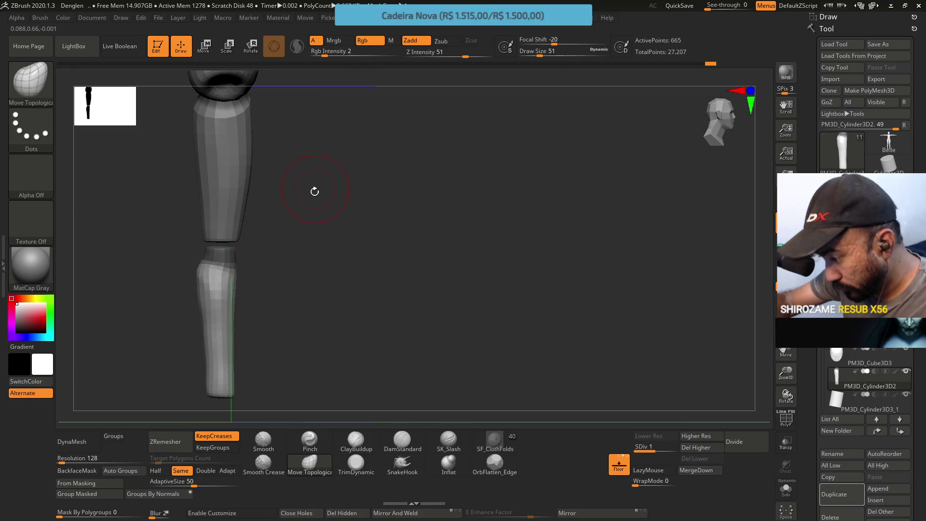
{"action": "key", "text": "ctrl"}
{"action": "mouse_move", "coordinate": [267, 265]}
{"action": "left_mouse_down"}
{"action": "mouse_move", "coordinate": [316, 269]}
{"action": "mouse_move", "coordinate": [317, 251]}
{"action": "mouse_move", "coordinate": [284, 231]}
{"action": "left_mouse_up"}
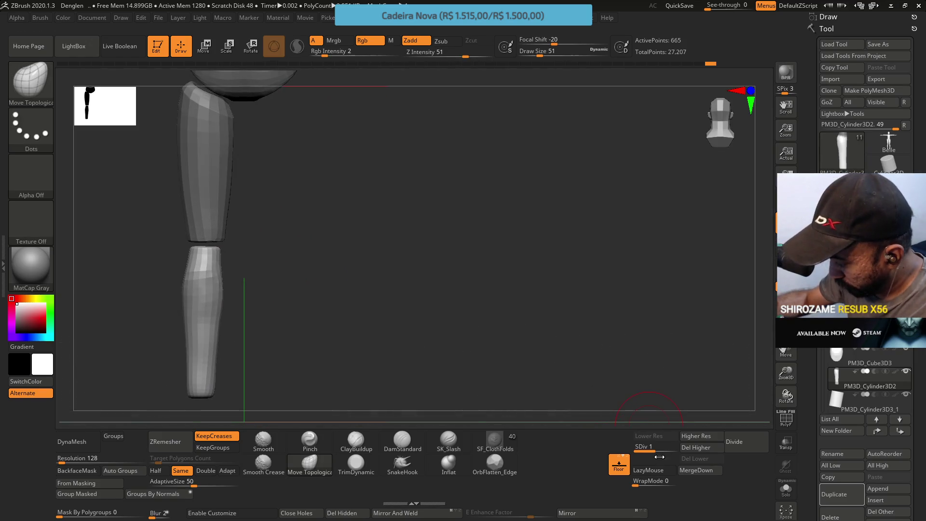
Step: Subdivide one level and build up clay on the lower leg with ClayBuildup
{"action": "key", "text": "d"}
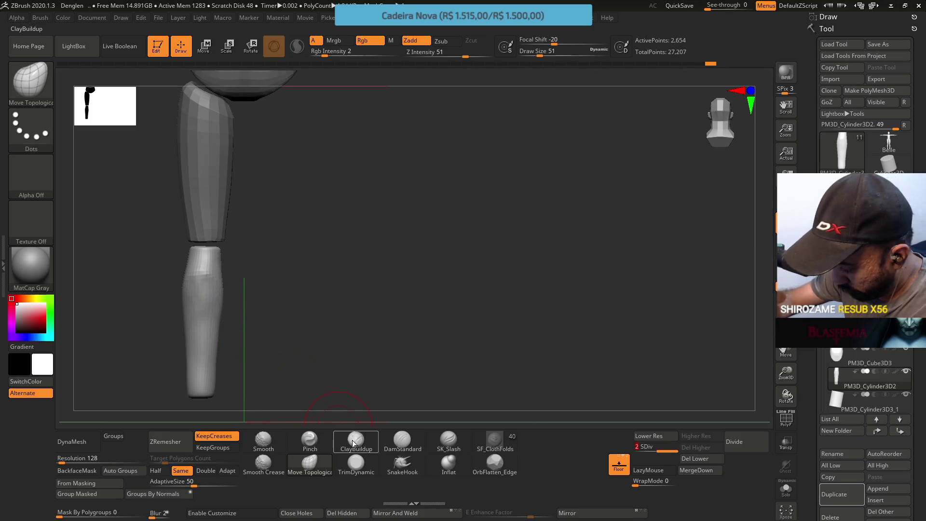
{"action": "left_click", "coordinate": [356, 440]}
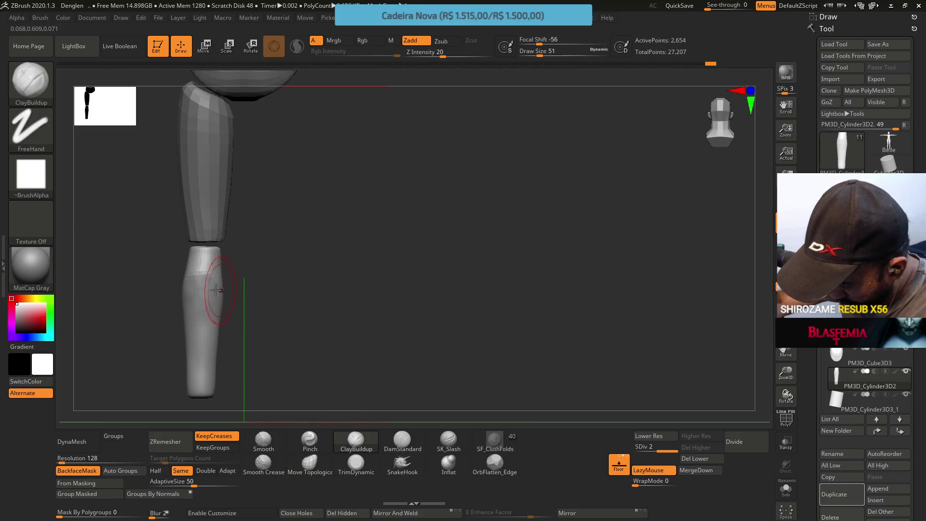
{"action": "left_click_drag", "start_coordinate": [196, 296], "coordinate": [204, 295]}
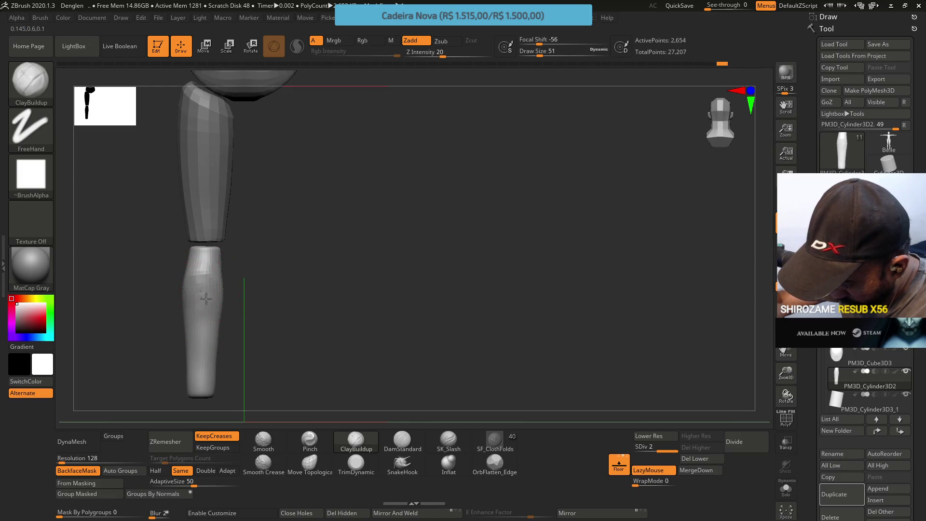
{"action": "mouse_move", "coordinate": [260, 309]}
{"action": "left_mouse_down"}
{"action": "mouse_move", "coordinate": [289, 285]}
{"action": "mouse_move", "coordinate": [284, 304]}
{"action": "left_mouse_up"}
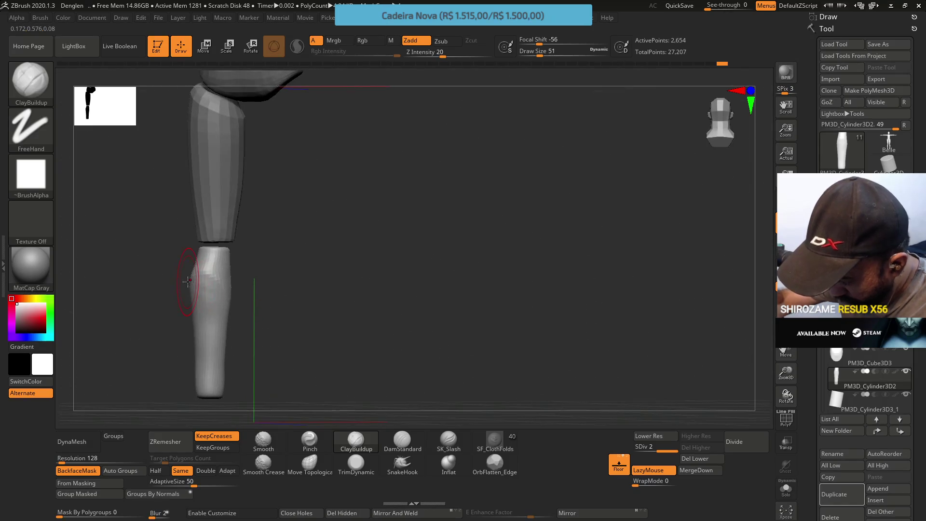
Step: Trim a flat plane on the calf with TrimDynamic, then inspect it at subdivision level 1
{"action": "left_click", "coordinate": [352, 464]}
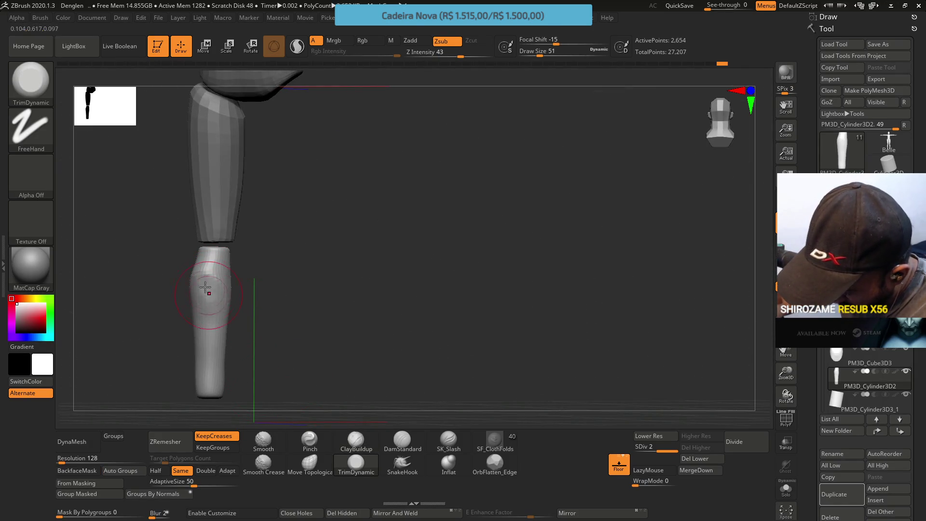
{"action": "left_click_drag", "start_coordinate": [204, 290], "coordinate": [213, 283]}
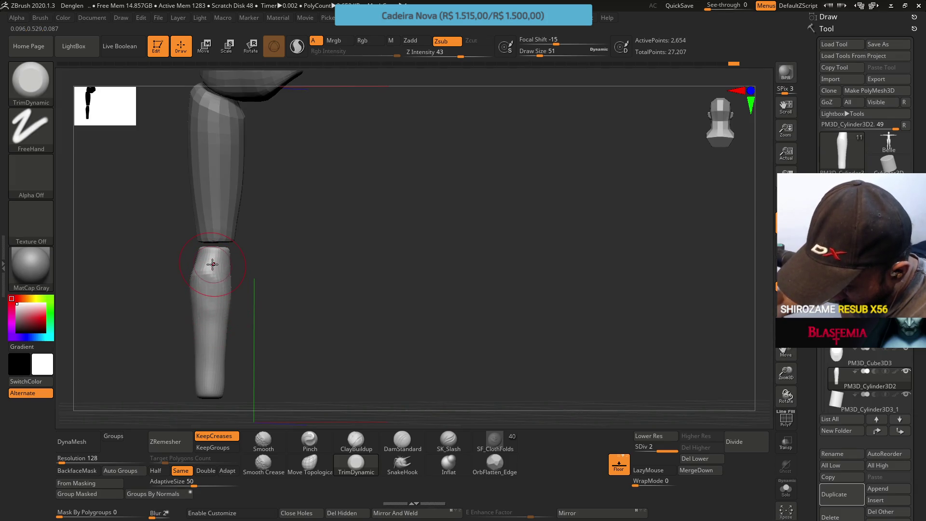
{"action": "key", "text": "ctrl"}
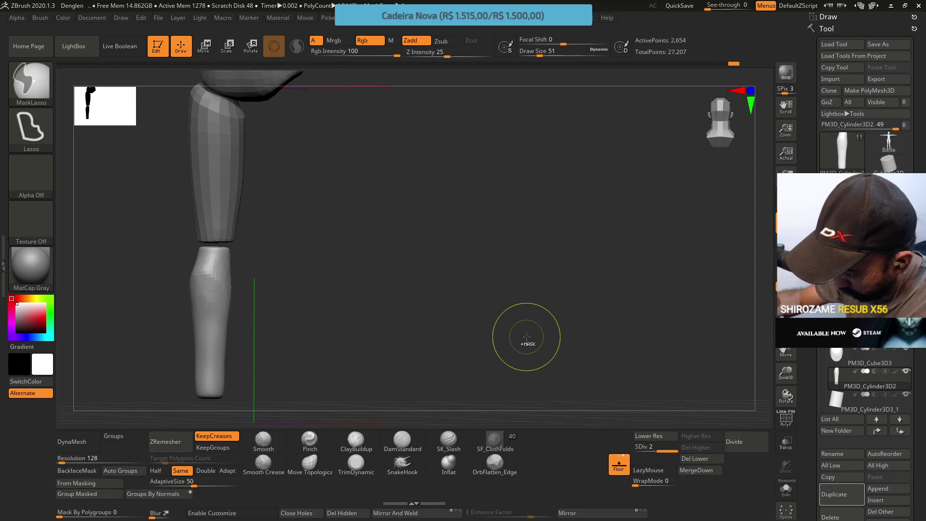
{"action": "key", "text": "shift+d"}
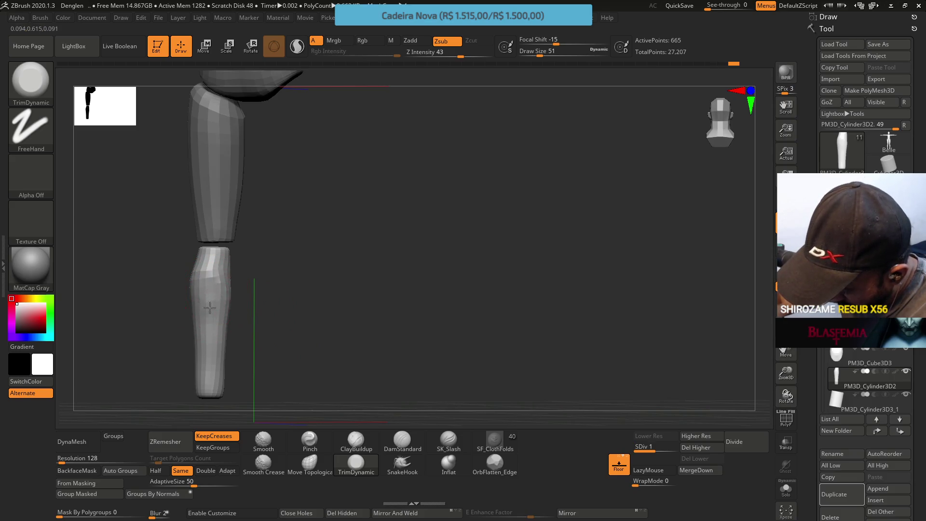
{"action": "mouse_move", "coordinate": [203, 299]}
{"action": "right_mouse_down"}
{"action": "mouse_move", "coordinate": [183, 288]}
{"action": "mouse_move", "coordinate": [207, 265]}
{"action": "mouse_move", "coordinate": [250, 272]}
{"action": "mouse_move", "coordinate": [235, 261]}
{"action": "right_mouse_up"}
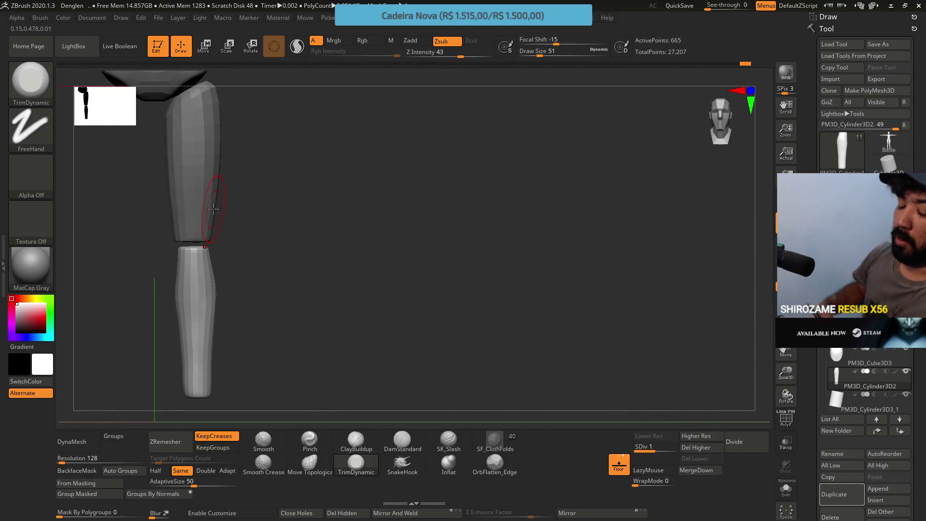
{"action": "mouse_move", "coordinate": [214, 208]}
{"action": "right_mouse_down"}
{"action": "mouse_move", "coordinate": [196, 331]}
{"action": "mouse_move", "coordinate": [191, 299]}
{"action": "right_mouse_up"}
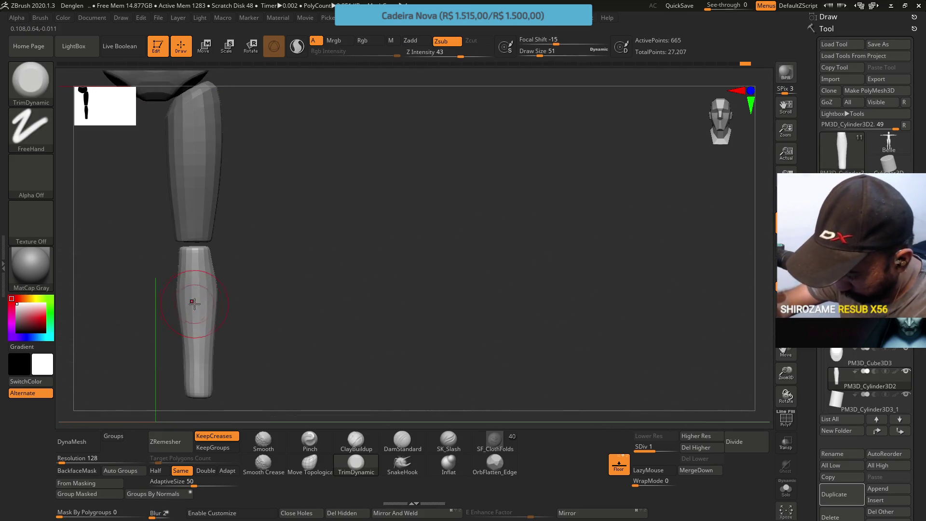
{"action": "right_click_drag", "start_coordinate": [232, 337], "coordinate": [223, 335]}
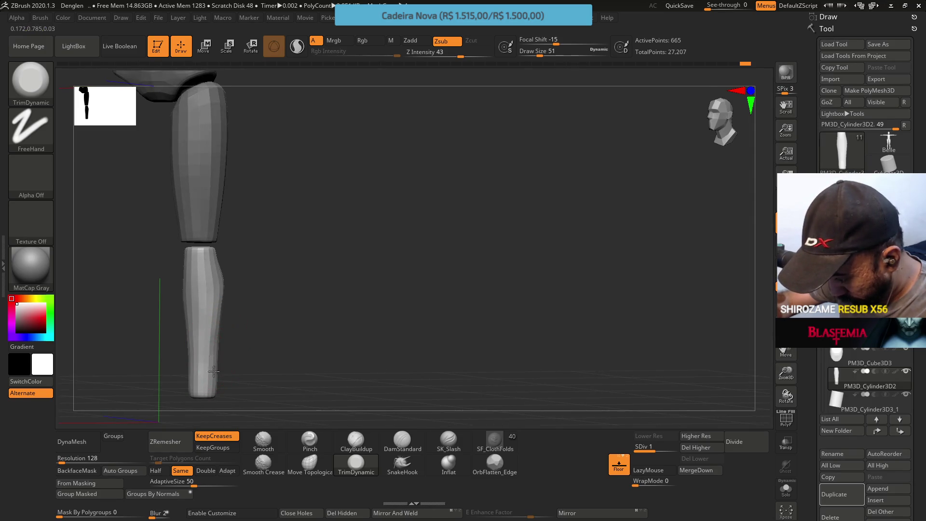
{"action": "right_click_drag", "start_coordinate": [218, 360], "coordinate": [222, 203]}
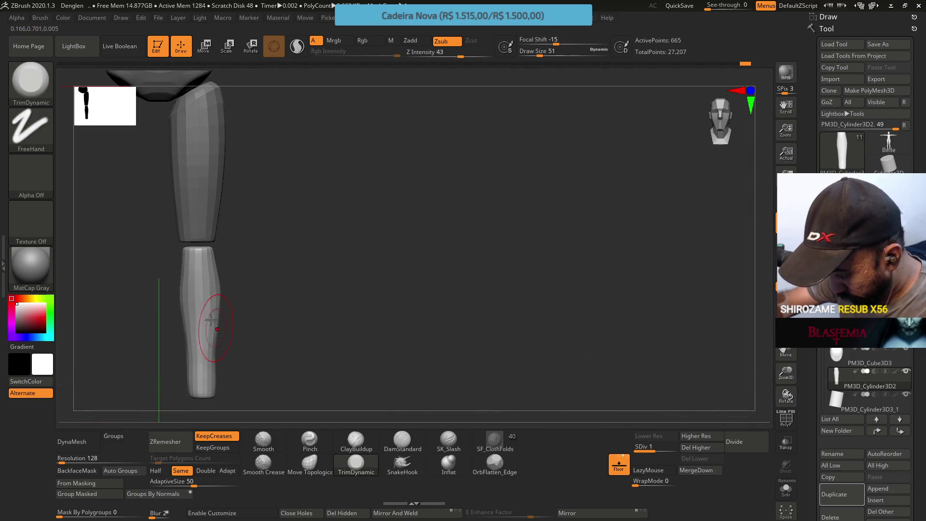
{"action": "left_click_drag", "start_coordinate": [370, 302], "coordinate": [217, 328]}
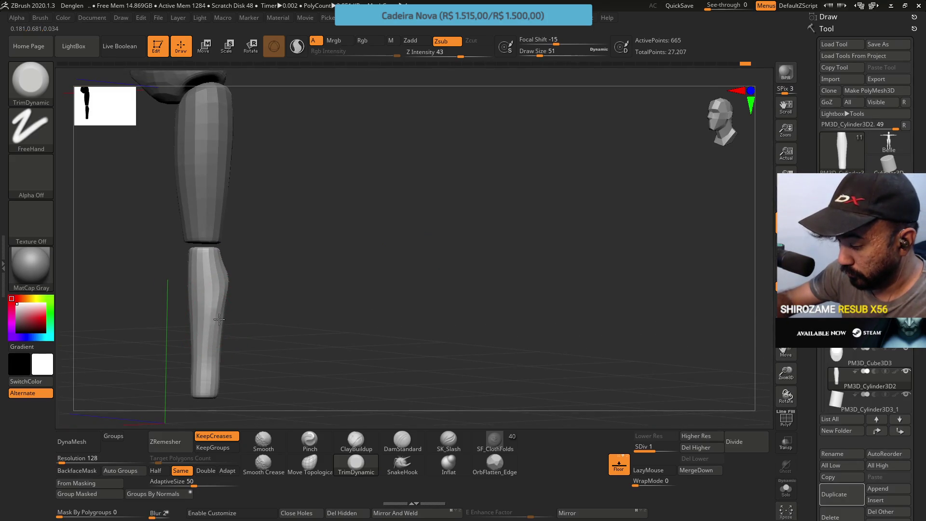
{"action": "right_click_drag", "start_coordinate": [219, 325], "coordinate": [250, 333]}
Step: Toggle between subdivision levels 1 and 2 to compare the faceted lower leg, ending at level 2
{"action": "key", "text": "d"}
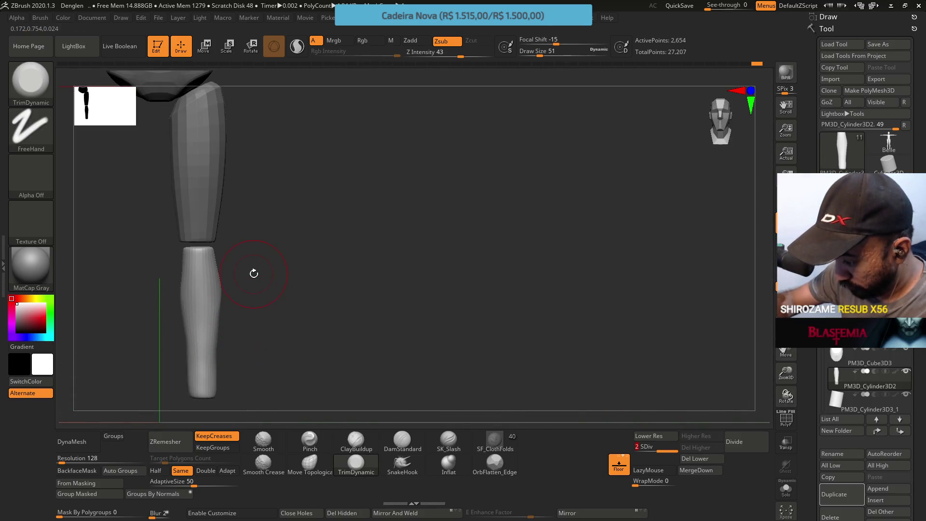
{"action": "right_click_drag", "start_coordinate": [274, 260], "coordinate": [224, 297]}
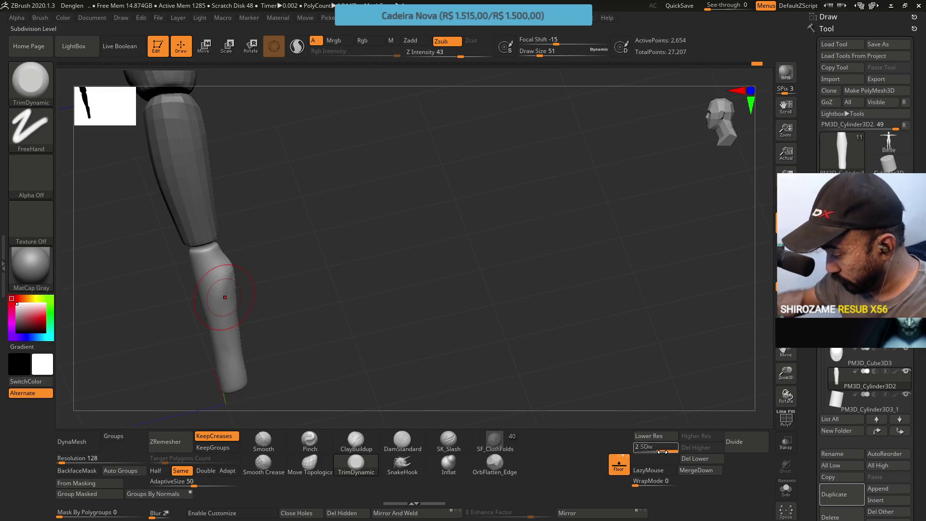
{"action": "left_click", "coordinate": [648, 435]}
{"action": "right_click_drag", "start_coordinate": [270, 242], "coordinate": [243, 252]}
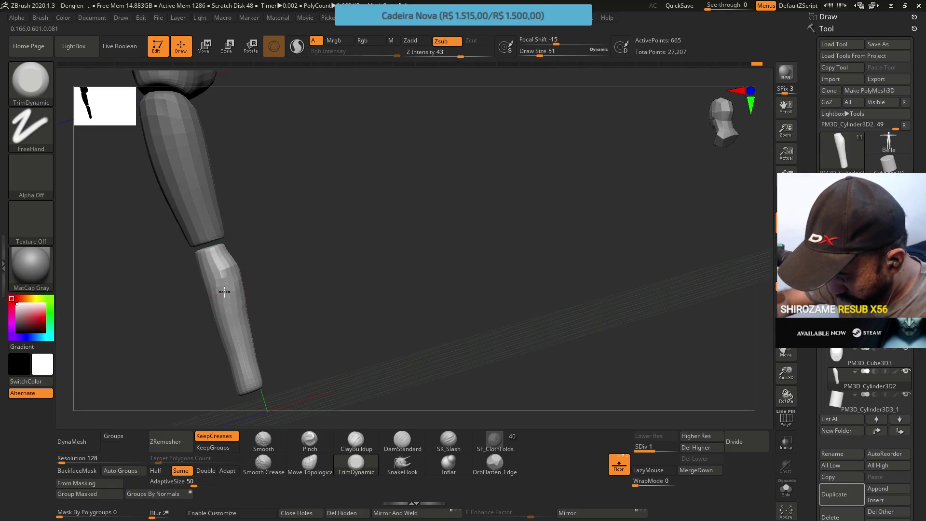
{"action": "mouse_move", "coordinate": [240, 269]}
{"action": "right_mouse_down"}
{"action": "mouse_move", "coordinate": [256, 260]}
{"action": "mouse_move", "coordinate": [247, 268]}
{"action": "mouse_move", "coordinate": [302, 287]}
{"action": "mouse_move", "coordinate": [298, 265]}
{"action": "right_mouse_up"}
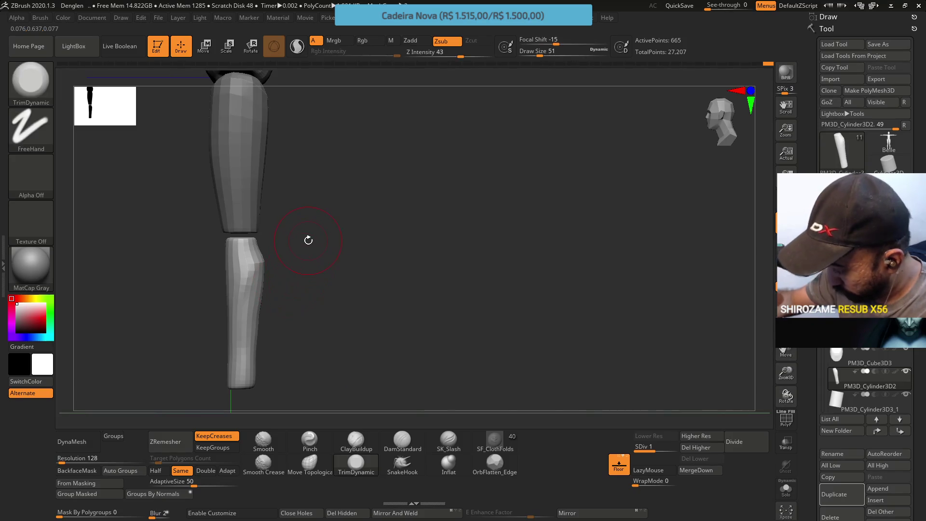
{"action": "left_click_drag", "start_coordinate": [655, 452], "coordinate": [674, 447]}
{"action": "right_click_drag", "start_coordinate": [384, 345], "coordinate": [261, 276]}
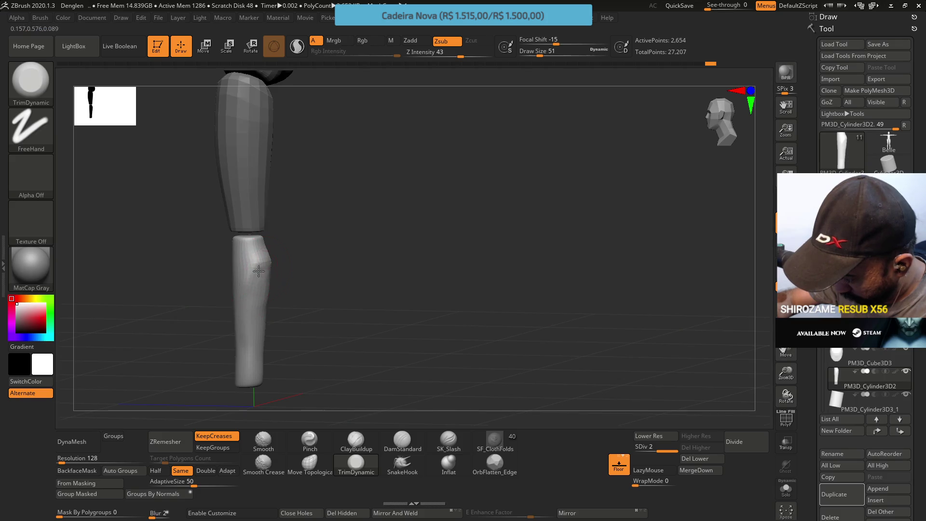
{"action": "key", "text": "ctrl"}
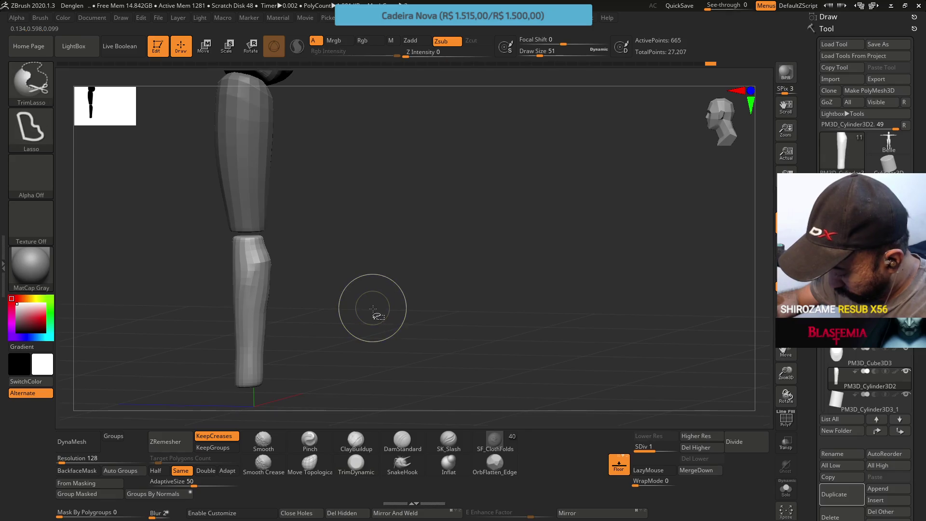
{"action": "left_click", "coordinate": [355, 439]}
Step: Reduce the brush Draw Size to 39 and orbit around the shin
{"action": "key", "text": "s"}
{"action": "left_click_drag", "start_coordinate": [270, 275], "coordinate": [262, 274]}
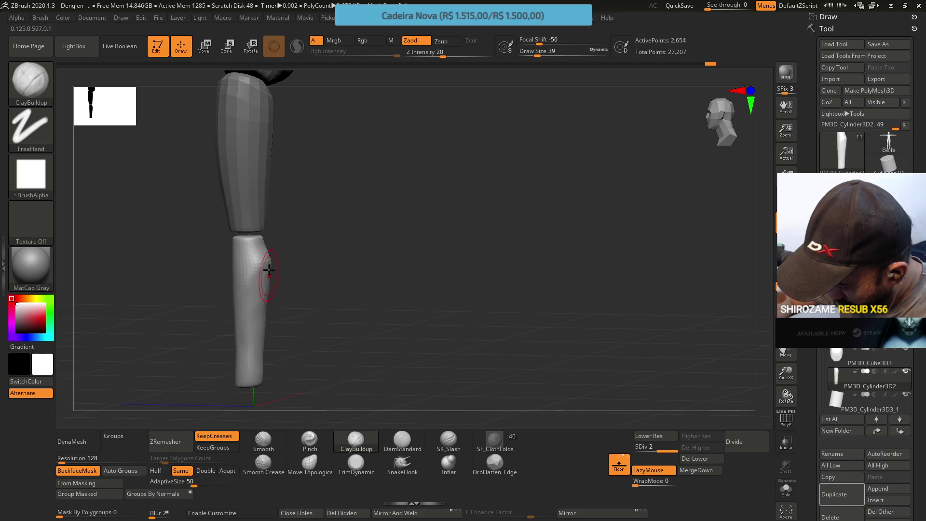
{"action": "mouse_move", "coordinate": [259, 297]}
{"action": "right_mouse_down"}
{"action": "mouse_move", "coordinate": [265, 251]}
{"action": "mouse_move", "coordinate": [264, 265]}
{"action": "right_mouse_up"}
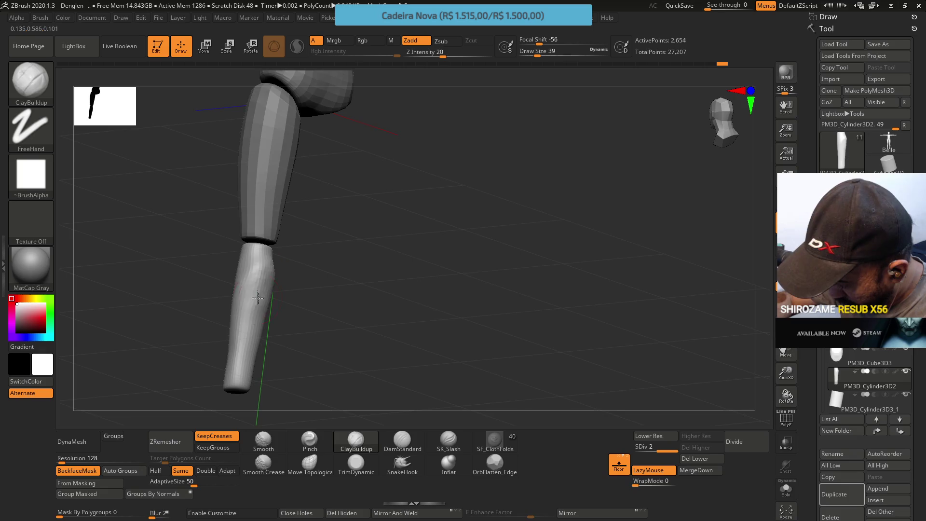
{"action": "mouse_move", "coordinate": [264, 293]}
{"action": "right_mouse_down"}
{"action": "mouse_move", "coordinate": [268, 309]}
{"action": "mouse_move", "coordinate": [258, 274]}
{"action": "right_mouse_up"}
{"action": "mouse_move", "coordinate": [259, 306]}
{"action": "right_mouse_down"}
{"action": "mouse_move", "coordinate": [283, 328]}
{"action": "mouse_move", "coordinate": [296, 300]}
{"action": "mouse_move", "coordinate": [314, 291]}
{"action": "mouse_move", "coordinate": [289, 318]}
{"action": "mouse_move", "coordinate": [260, 314]}
{"action": "right_mouse_up"}
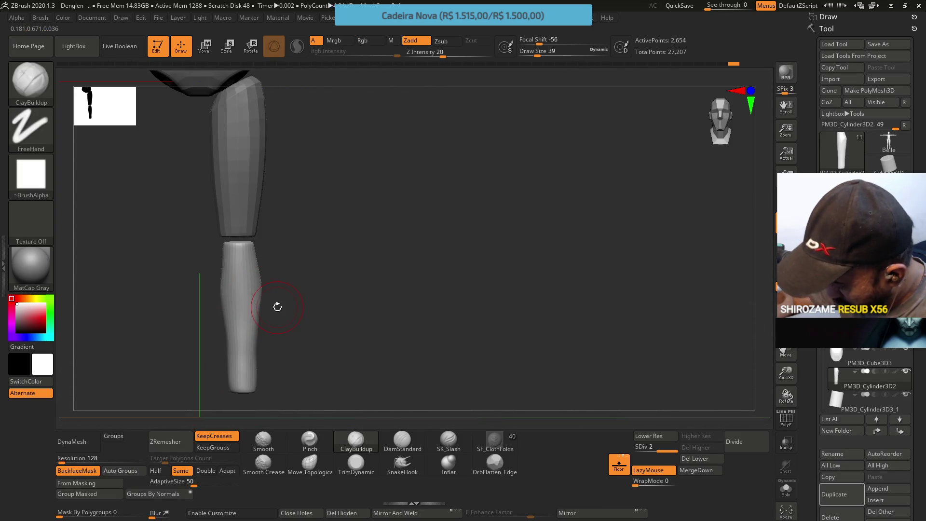
Step: Drop to subdivision level 1 and inspect the faceted shin from angled and front views
{"action": "left_click_drag", "start_coordinate": [654, 448], "coordinate": [543, 355]}
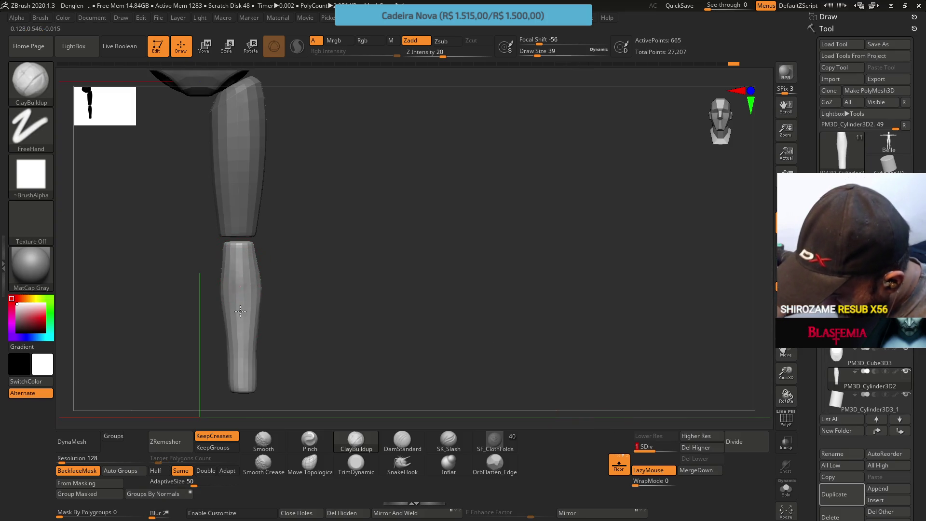
{"action": "mouse_move", "coordinate": [241, 352]}
{"action": "right_mouse_down"}
{"action": "mouse_move", "coordinate": [269, 306]}
{"action": "mouse_move", "coordinate": [245, 353]}
{"action": "mouse_move", "coordinate": [232, 327]}
{"action": "right_mouse_up"}
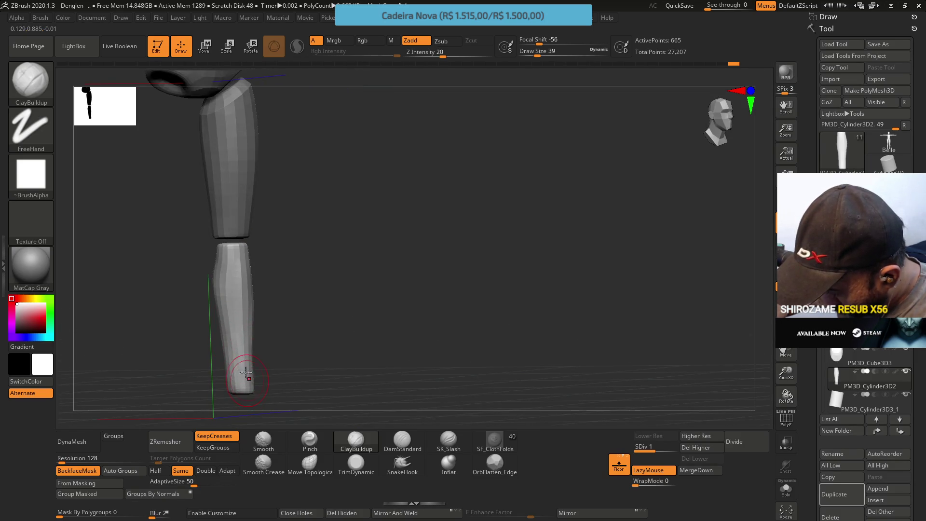
{"action": "mouse_move", "coordinate": [243, 306]}
{"action": "right_mouse_down"}
{"action": "mouse_move", "coordinate": [262, 288]}
{"action": "mouse_move", "coordinate": [233, 237]}
{"action": "right_mouse_up"}
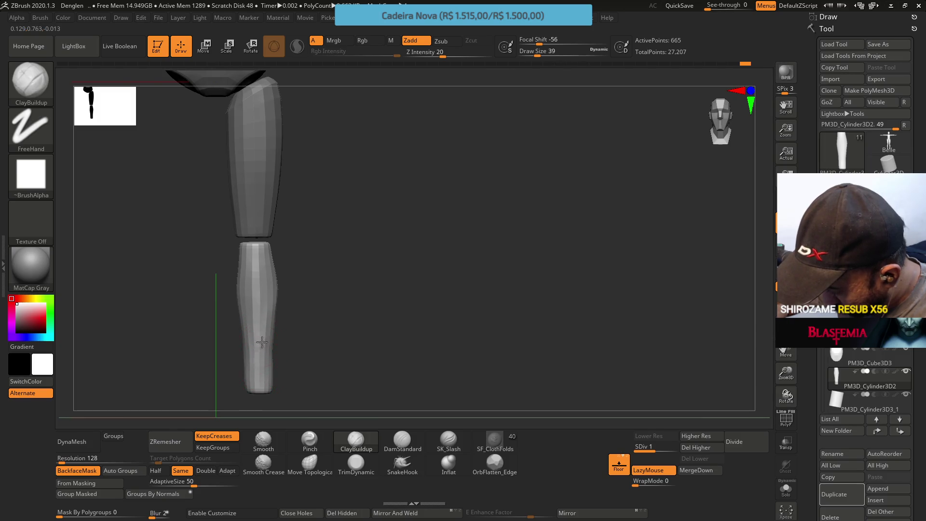
{"action": "mouse_move", "coordinate": [261, 359]}
{"action": "right_mouse_down"}
{"action": "mouse_move", "coordinate": [228, 258]}
{"action": "mouse_move", "coordinate": [269, 264]}
{"action": "right_mouse_up"}
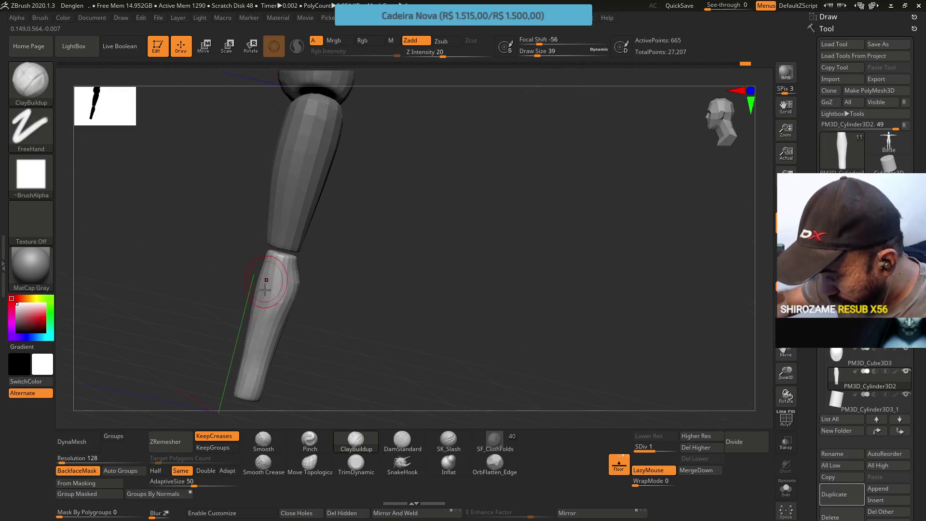
{"action": "right_click_drag", "start_coordinate": [253, 312], "coordinate": [319, 229], "text": "shift"}
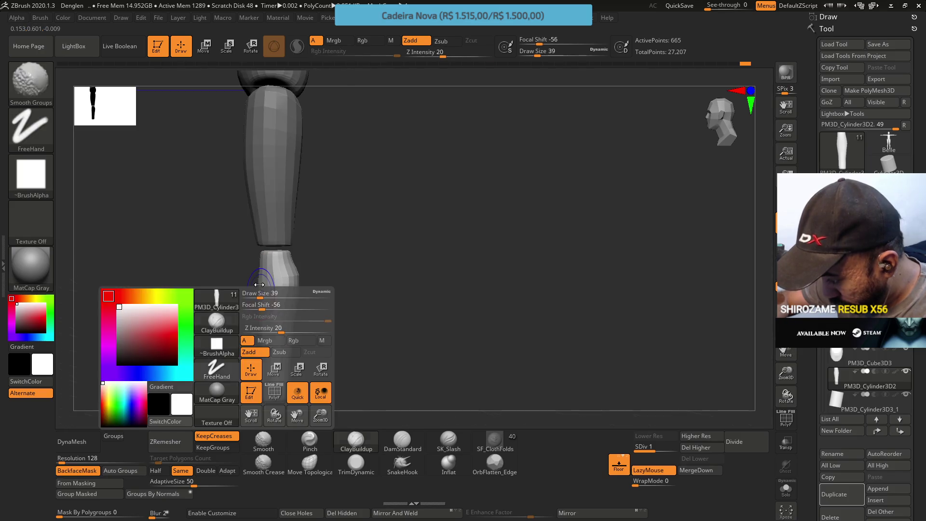
{"action": "right_click_drag", "start_coordinate": [274, 286], "coordinate": [304, 283]}
Step: Select TrimDynamic and subdivide the lower leg back to level 2
{"action": "left_click", "coordinate": [343, 461]}
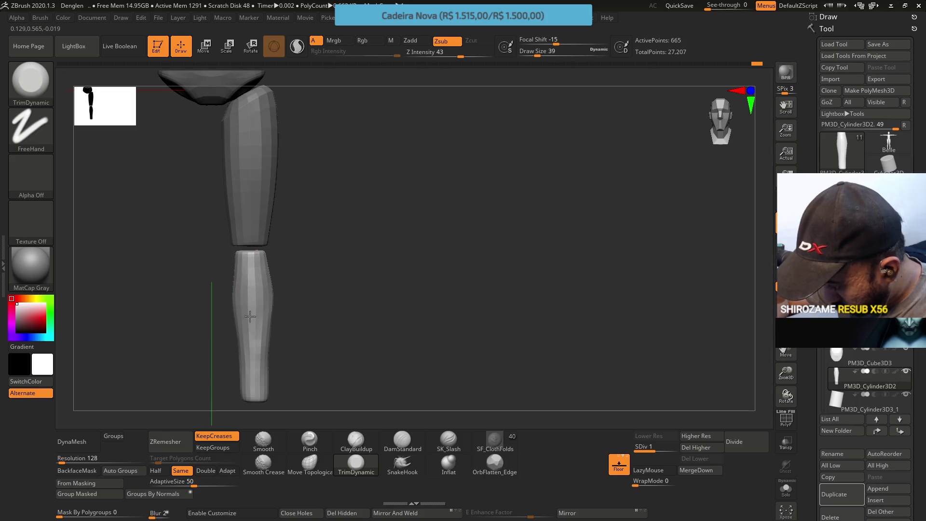
{"action": "right_click_drag", "start_coordinate": [260, 303], "coordinate": [299, 296]}
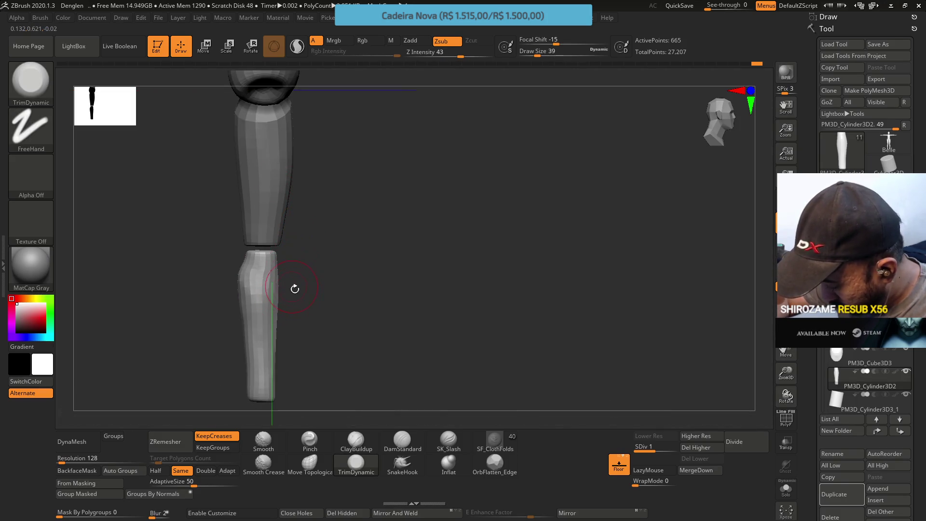
{"action": "key", "text": "d"}
{"action": "mouse_move", "coordinate": [424, 320]}
{"action": "right_mouse_down"}
{"action": "mouse_move", "coordinate": [376, 296]}
{"action": "mouse_move", "coordinate": [276, 297]}
{"action": "mouse_move", "coordinate": [256, 268]}
{"action": "right_mouse_up"}
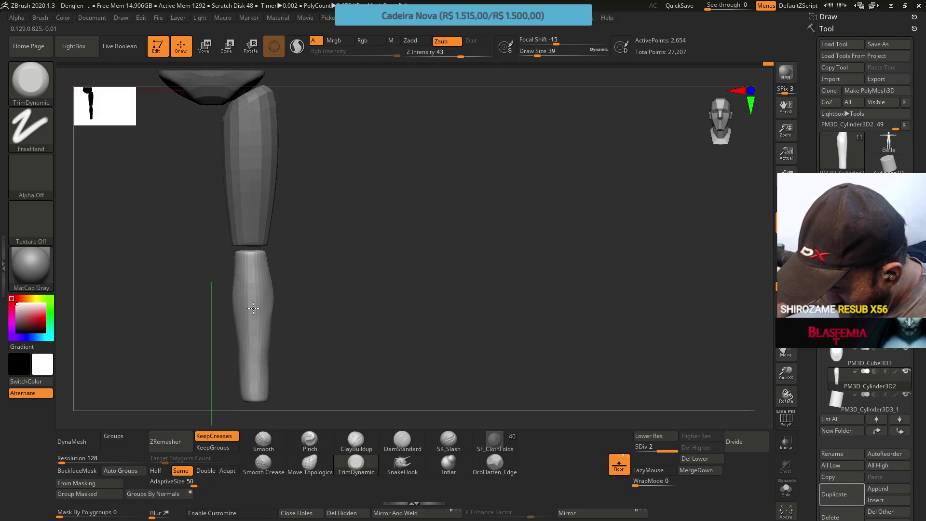
{"action": "key", "text": "ctrl"}
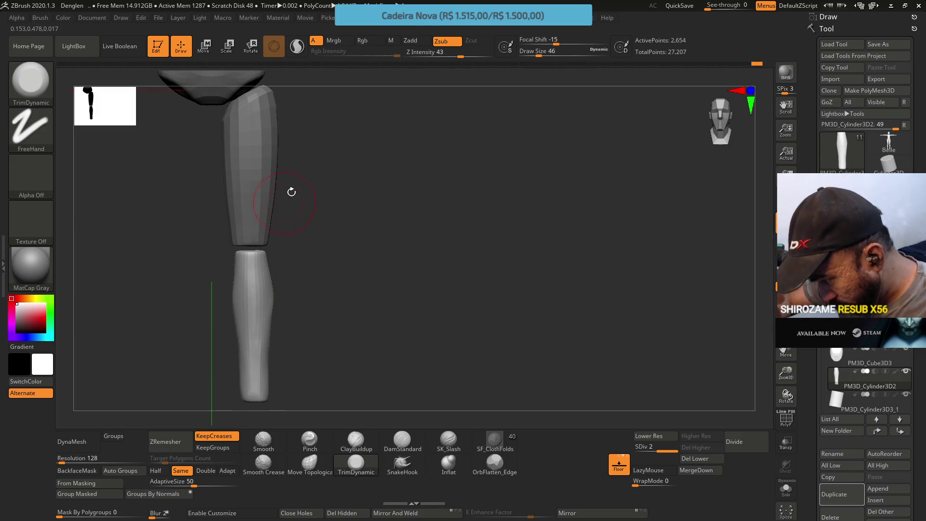
Step: Flatten crisp-edged planes down the shin and ankle with OrbFlatten_Edge, orbiting between strokes
{"action": "left_click", "coordinate": [495, 464]}
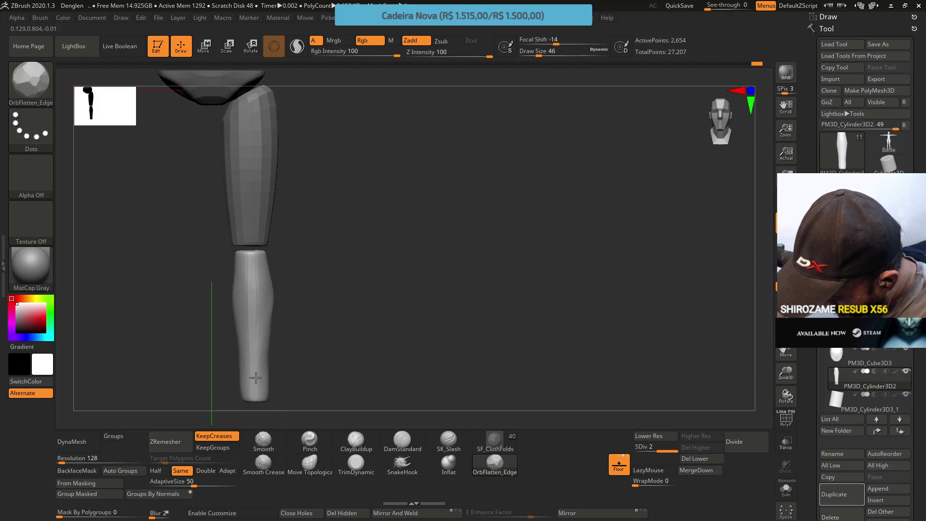
{"action": "left_click_drag", "start_coordinate": [255, 342], "coordinate": [254, 386]}
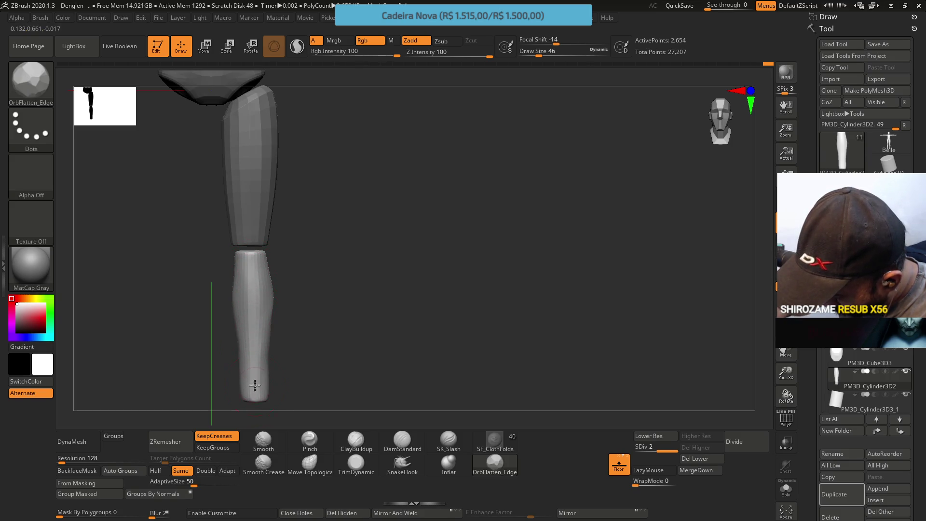
{"action": "mouse_move", "coordinate": [251, 335]}
{"action": "right_mouse_down"}
{"action": "mouse_move", "coordinate": [262, 271]}
{"action": "mouse_move", "coordinate": [249, 305]}
{"action": "mouse_move", "coordinate": [248, 289]}
{"action": "mouse_move", "coordinate": [232, 287]}
{"action": "right_mouse_up"}
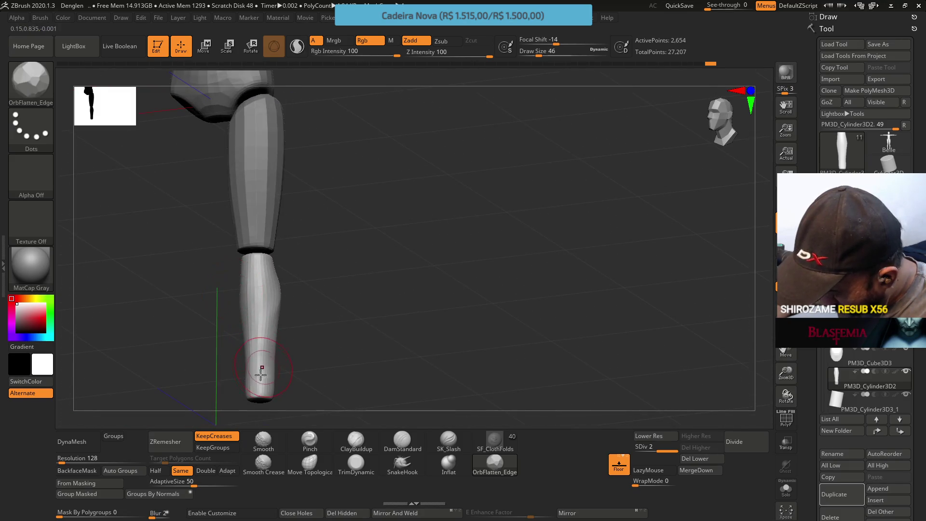
{"action": "left_click_drag", "start_coordinate": [257, 397], "coordinate": [258, 340]}
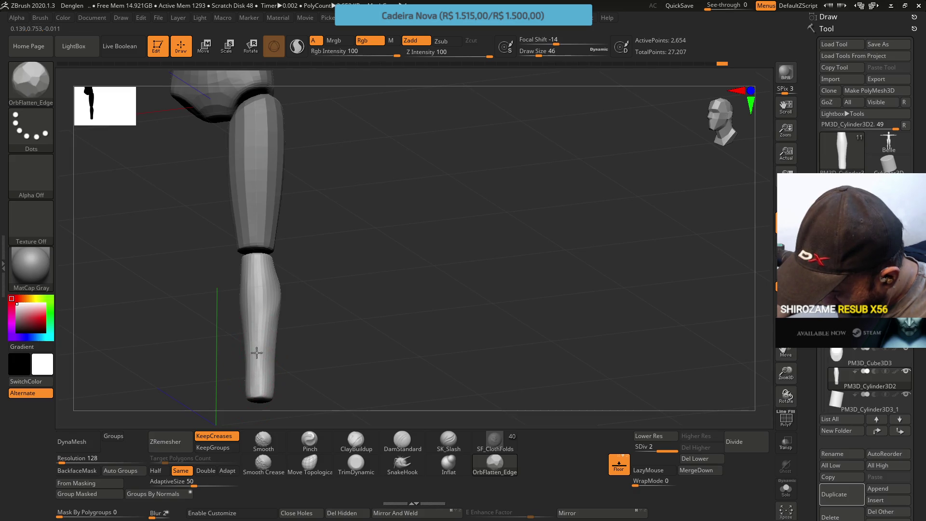
{"action": "right_click_drag", "start_coordinate": [252, 384], "coordinate": [248, 292]}
{"action": "mouse_move", "coordinate": [245, 331]}
{"action": "right_mouse_down"}
{"action": "mouse_move", "coordinate": [276, 261]}
{"action": "mouse_move", "coordinate": [247, 277]}
{"action": "right_mouse_up"}
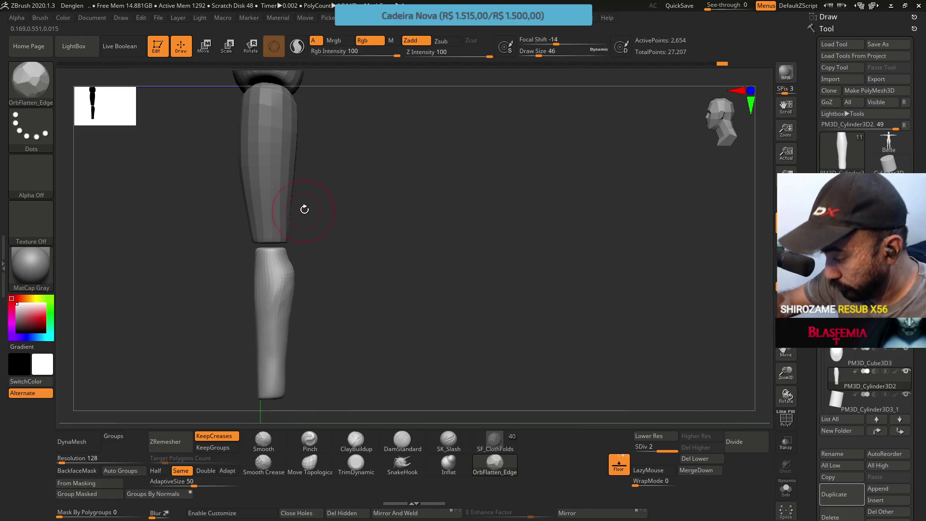
Step: With Move Topological at subdivision level 1 and a brush near 154, push the lower leg outline
{"action": "left_click", "coordinate": [308, 466]}
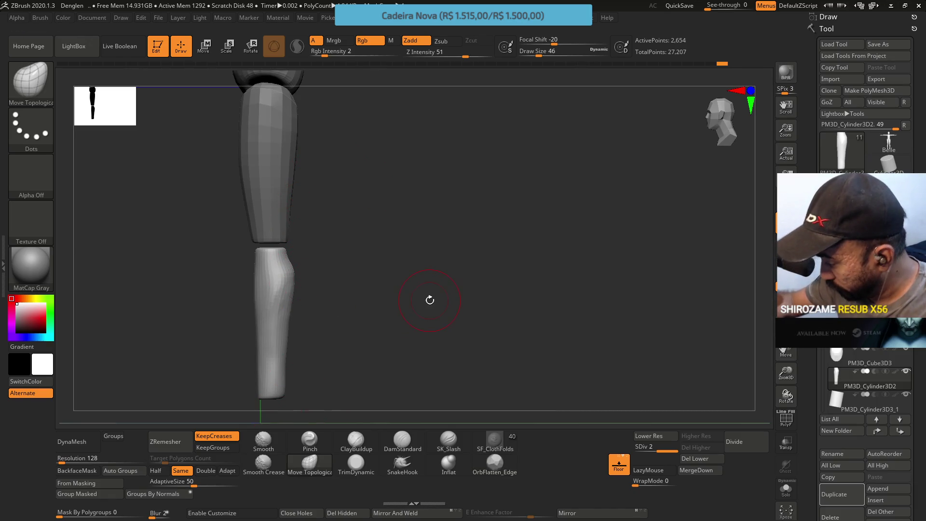
{"action": "left_click", "coordinate": [637, 448]}
{"action": "key", "text": "s"}
{"action": "left_click", "coordinate": [358, 333]}
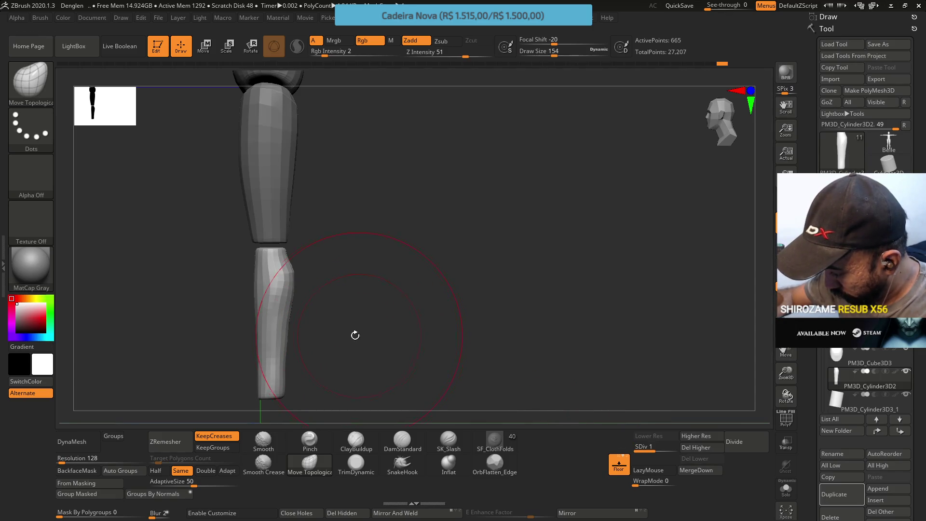
{"action": "left_click_drag", "start_coordinate": [268, 369], "coordinate": [276, 367]}
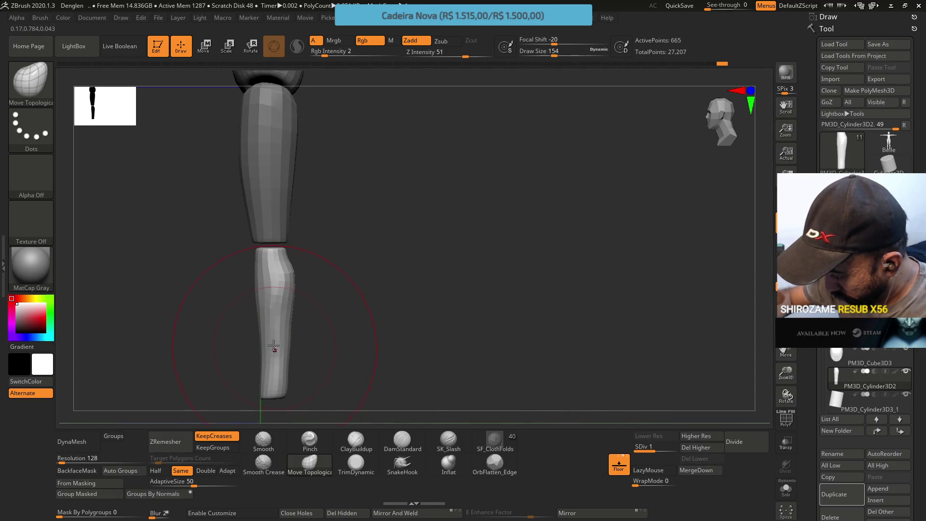
Step: Resize the brush to 112, then 136, and reshape the calf and shin outline
{"action": "key", "text": "s"}
{"action": "left_click", "coordinate": [268, 315]}
{"action": "left_click_drag", "start_coordinate": [277, 309], "coordinate": [286, 282]}
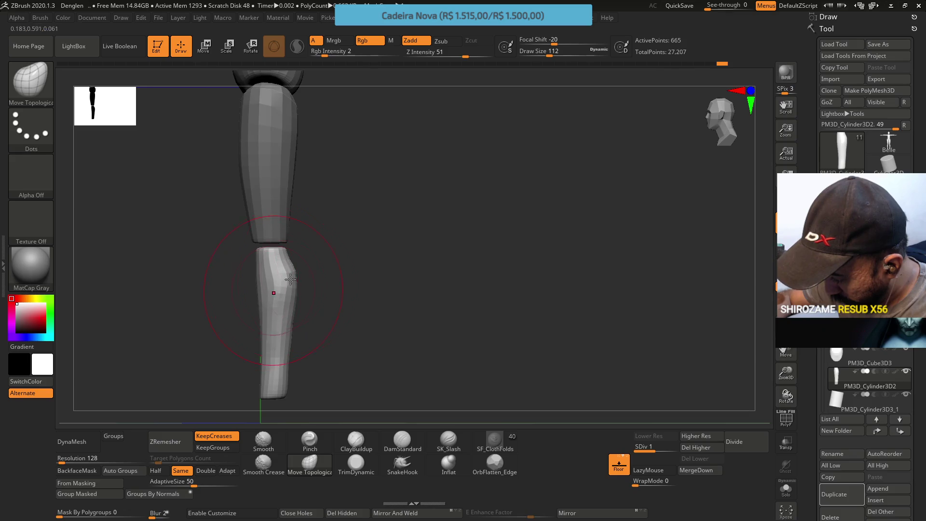
{"action": "key", "text": "s"}
{"action": "left_click", "coordinate": [273, 385]}
{"action": "left_click_drag", "start_coordinate": [273, 385], "coordinate": [275, 384]}
{"action": "left_click_drag", "start_coordinate": [268, 347], "coordinate": [271, 346]}
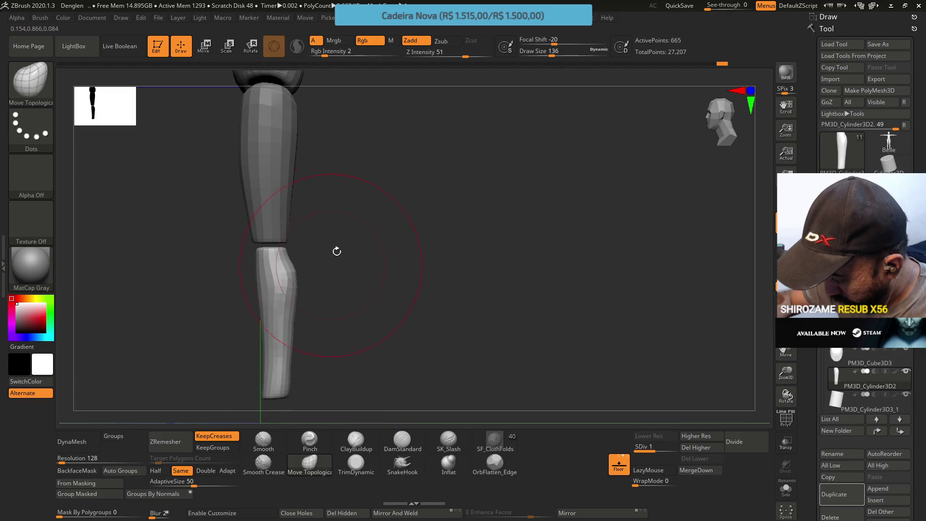
Step: Frame the figure front-on and raise the mesh back to subdivision level 2
{"action": "right_click_drag", "start_coordinate": [327, 305], "coordinate": [341, 207], "text": "ctrl"}
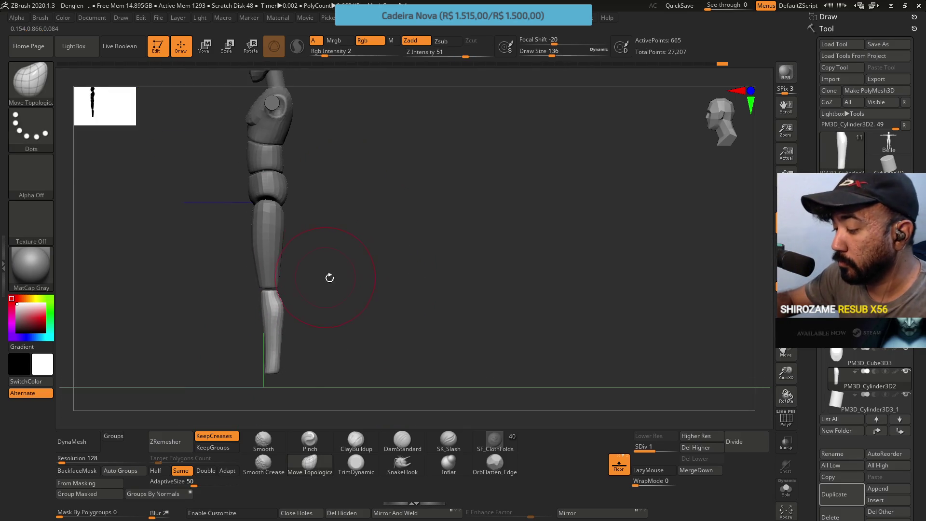
{"action": "left_click_drag", "start_coordinate": [326, 277], "coordinate": [368, 279]}
{"action": "right_click_drag", "start_coordinate": [345, 221], "coordinate": [322, 304], "text": "ctrl"}
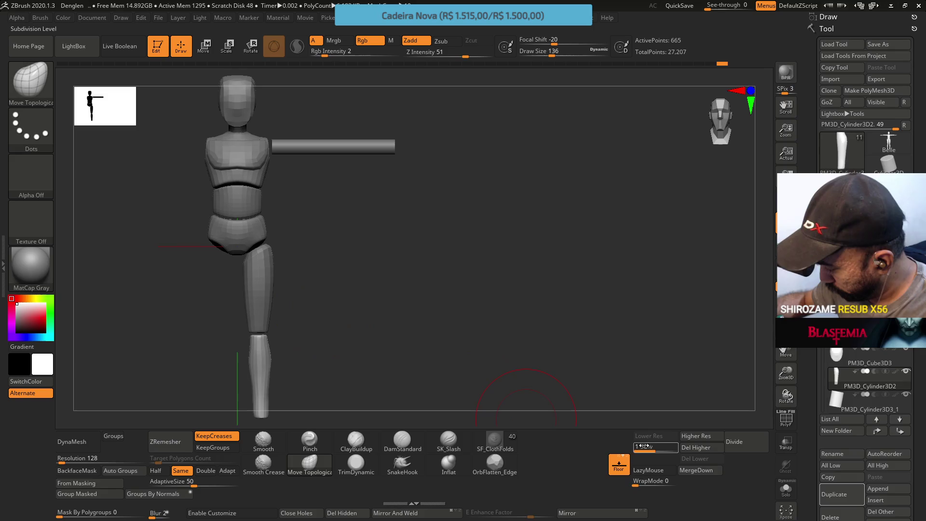
{"action": "left_click_drag", "start_coordinate": [646, 446], "coordinate": [674, 454]}
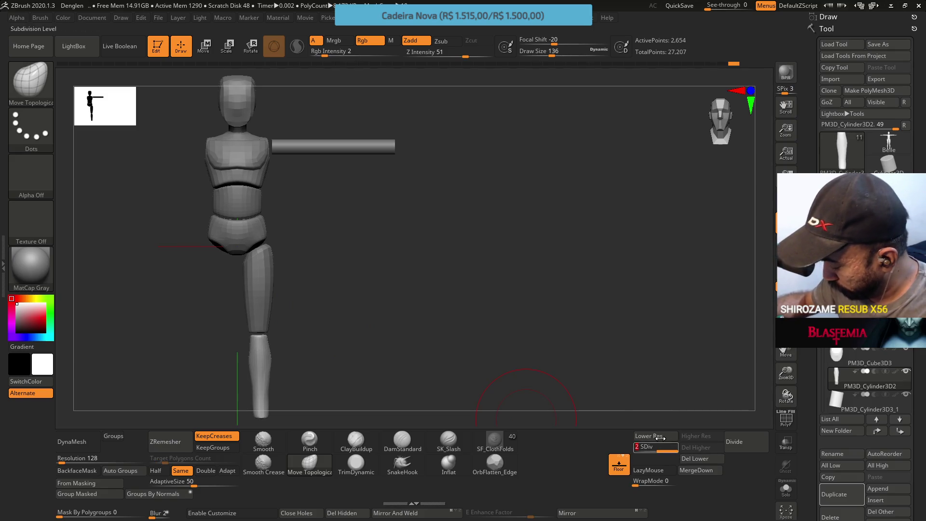
{"action": "right_click_drag", "start_coordinate": [335, 325], "coordinate": [332, 371], "text": "ctrl"}
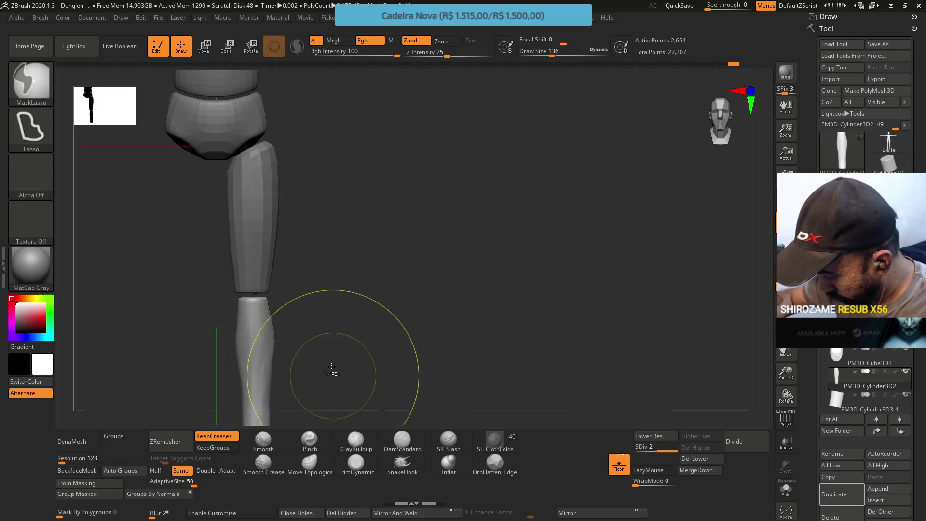
Step: From an oblique view, smooth the calf and shin surface of the lower leg
{"action": "mouse_move", "coordinate": [298, 345]}
{"action": "left_mouse_down"}
{"action": "mouse_move", "coordinate": [318, 284]}
{"action": "mouse_move", "coordinate": [325, 298]}
{"action": "left_mouse_up"}
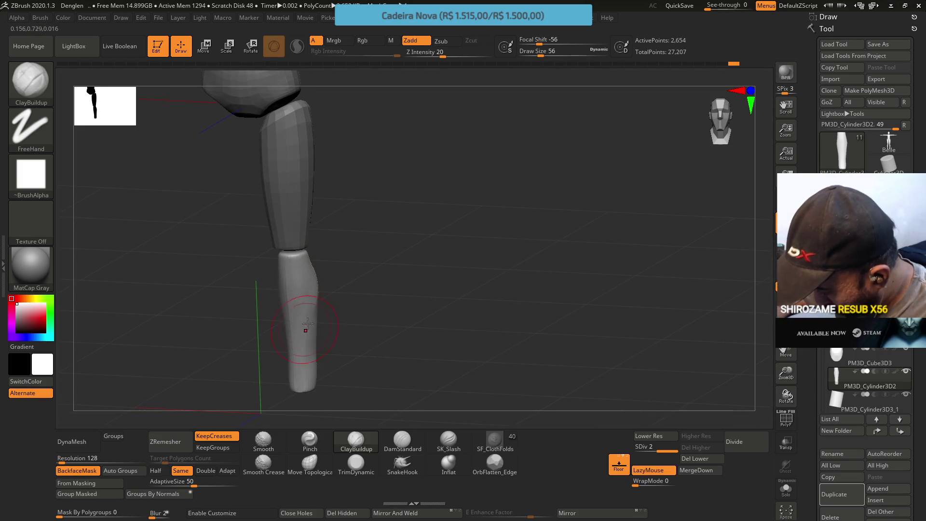
{"action": "mouse_move", "coordinate": [321, 313]}
{"action": "left_mouse_down"}
{"action": "mouse_move", "coordinate": [329, 259]}
{"action": "mouse_move", "coordinate": [310, 269]}
{"action": "left_mouse_up"}
{"action": "mouse_move", "coordinate": [302, 304]}
{"action": "left_mouse_down", "text": "shift"}
{"action": "mouse_move", "coordinate": [302, 314]}
{"action": "mouse_move", "coordinate": [312, 307]}
{"action": "left_mouse_up", "text": "shift"}
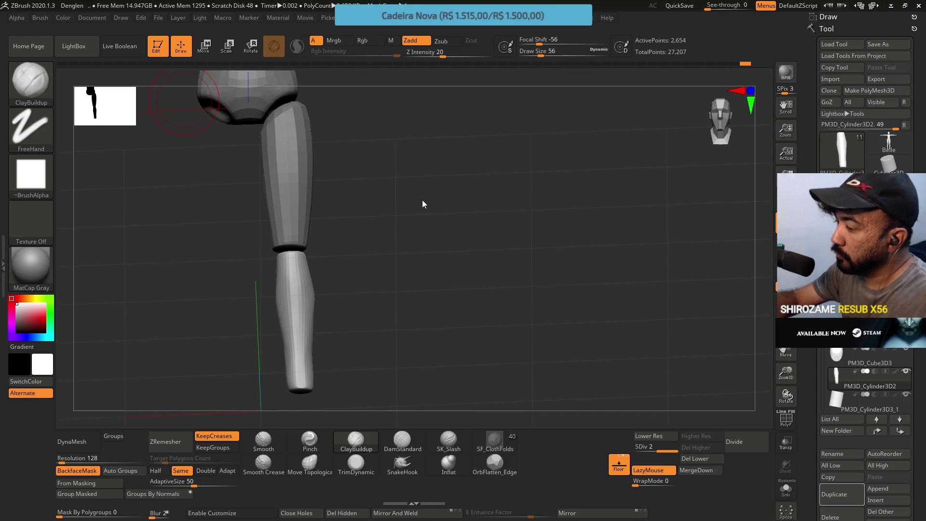
Step: At subdivision level 1, trim faceted planes into the calf with TrimDynamic, then subdivide once
{"action": "mouse_move", "coordinate": [392, 252]}
{"action": "left_mouse_down"}
{"action": "mouse_move", "coordinate": [482, 234]}
{"action": "mouse_move", "coordinate": [437, 166]}
{"action": "left_mouse_up"}
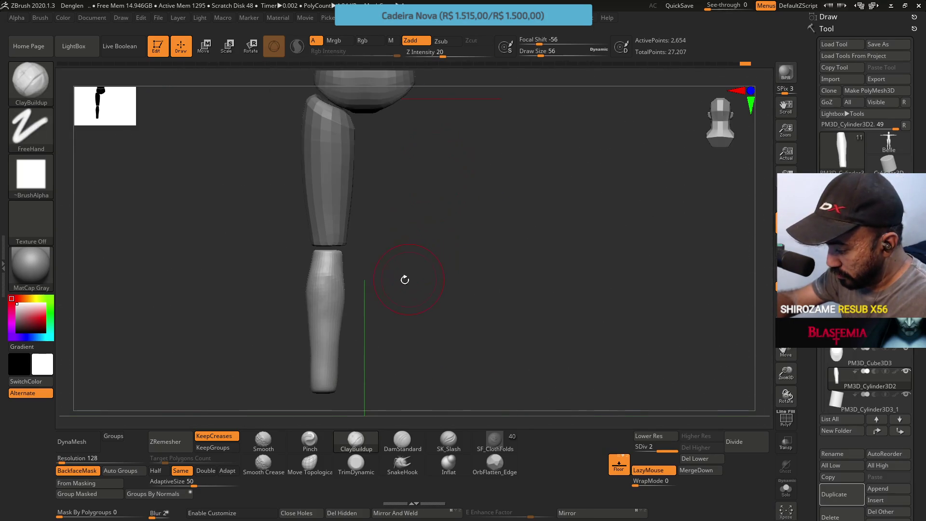
{"action": "mouse_move", "coordinate": [386, 286]}
{"action": "left_mouse_down"}
{"action": "mouse_move", "coordinate": [447, 285]}
{"action": "mouse_move", "coordinate": [427, 290]}
{"action": "left_mouse_up"}
{"action": "left_click_drag", "start_coordinate": [668, 455], "coordinate": [642, 454]}
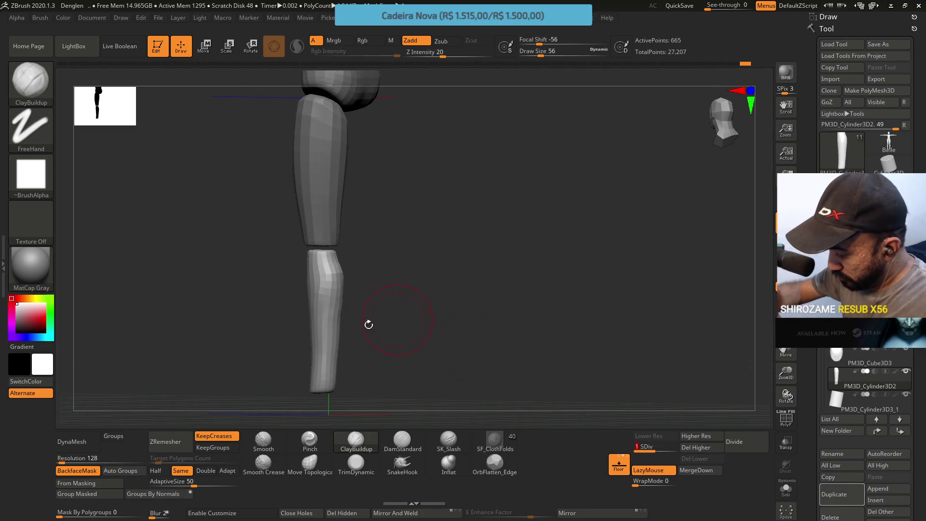
{"action": "left_click", "coordinate": [354, 461]}
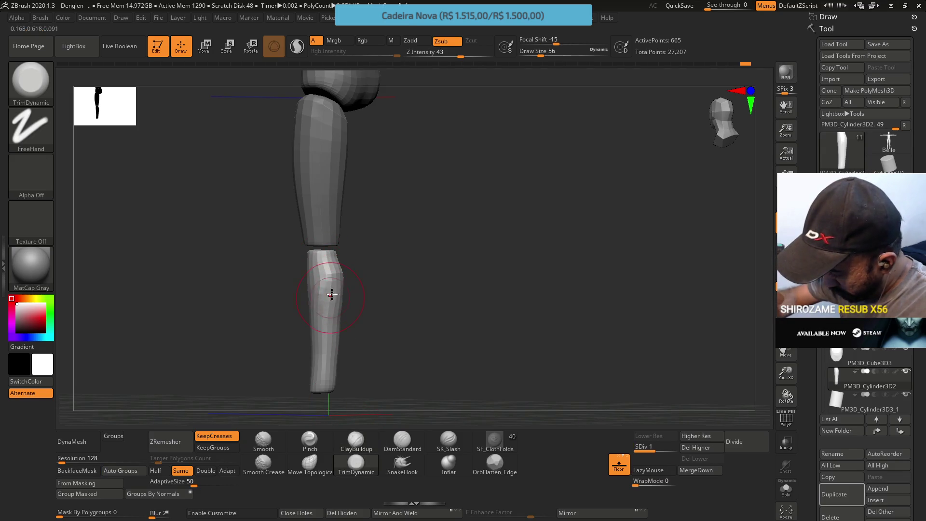
{"action": "left_click_drag", "start_coordinate": [337, 295], "coordinate": [338, 294]}
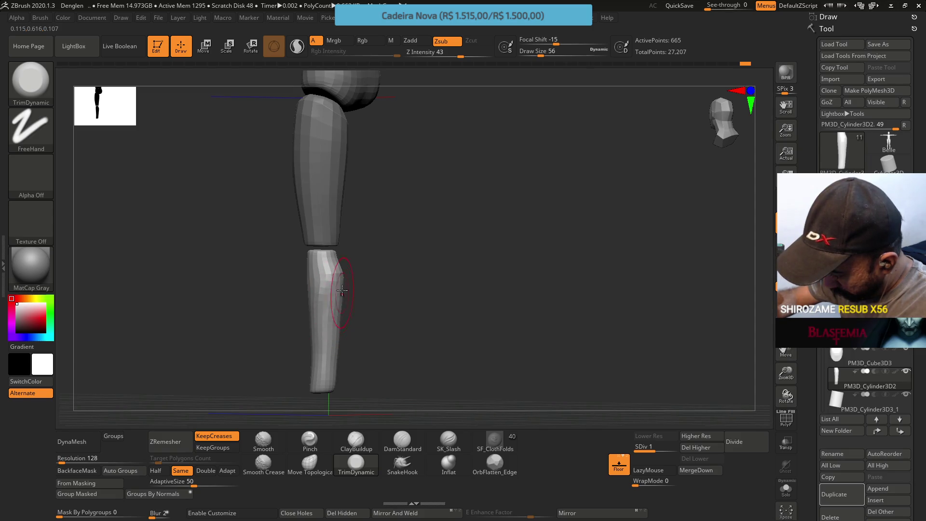
{"action": "mouse_move", "coordinate": [395, 256]}
{"action": "left_mouse_down"}
{"action": "mouse_move", "coordinate": [363, 253]}
{"action": "mouse_move", "coordinate": [405, 256]}
{"action": "mouse_move", "coordinate": [398, 200]}
{"action": "left_mouse_up"}
{"action": "key", "text": "ctrl+d"}
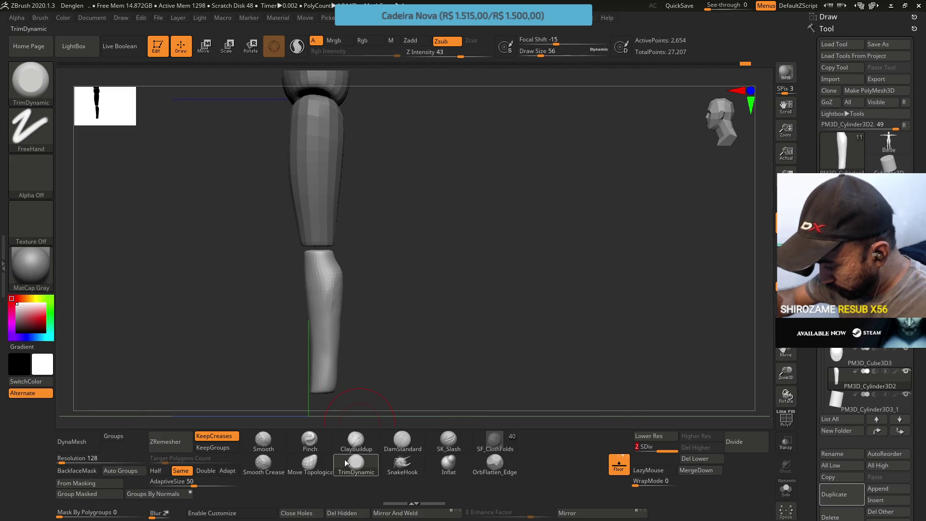
Step: Nudge the shin outline into shape with Move Topological at subdivision level 1
{"action": "left_click", "coordinate": [309, 464]}
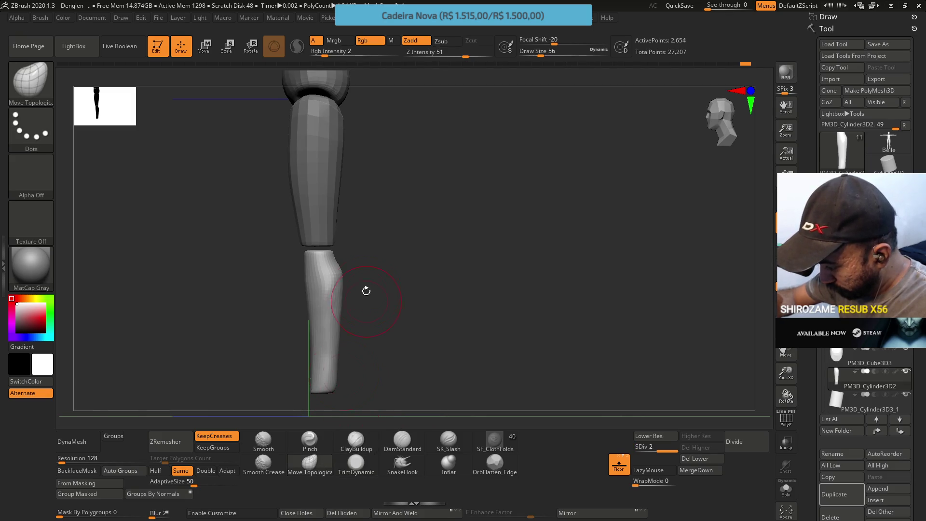
{"action": "left_click", "coordinate": [665, 440]}
{"action": "left_click_drag", "start_coordinate": [346, 282], "coordinate": [347, 292]}
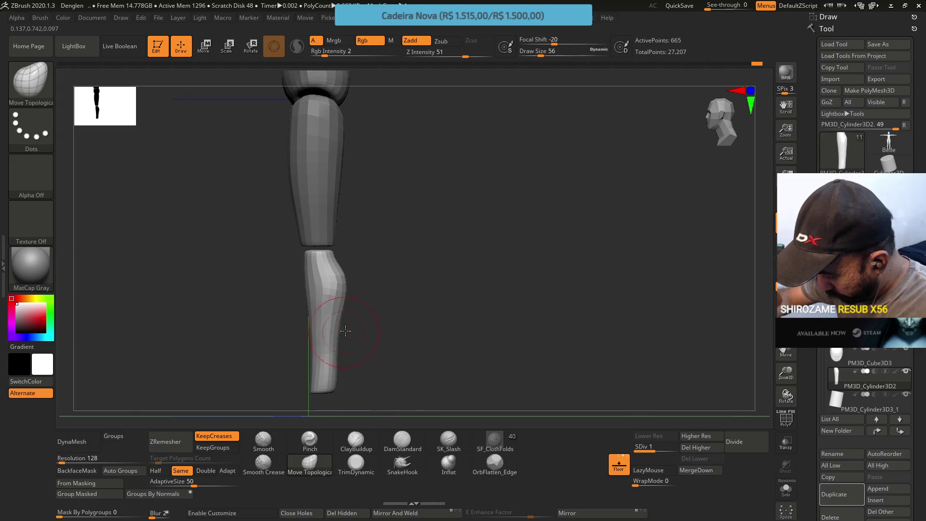
{"action": "mouse_move", "coordinate": [347, 296]}
{"action": "left_mouse_down"}
{"action": "mouse_move", "coordinate": [378, 266]}
{"action": "mouse_move", "coordinate": [395, 271]}
{"action": "mouse_move", "coordinate": [356, 291]}
{"action": "left_mouse_up"}
Step: Reselect TrimDynamic, inspect the leg including the hip ball opening, and step up to level 2
{"action": "left_click", "coordinate": [356, 463]}
{"action": "left_click_drag", "start_coordinate": [348, 420], "coordinate": [321, 290]}
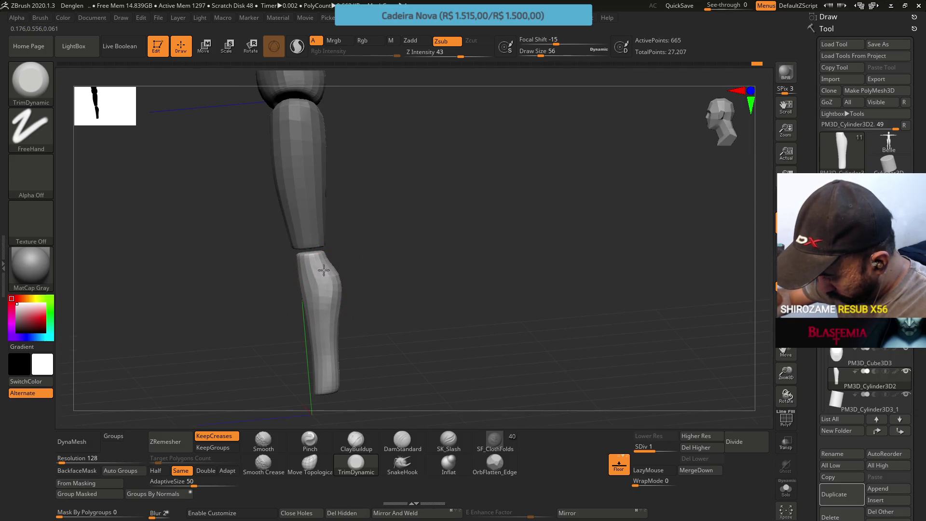
{"action": "mouse_move", "coordinate": [345, 271]}
{"action": "left_mouse_down"}
{"action": "mouse_move", "coordinate": [366, 259]}
{"action": "mouse_move", "coordinate": [365, 281]}
{"action": "mouse_move", "coordinate": [357, 267]}
{"action": "left_mouse_up"}
{"action": "mouse_move", "coordinate": [355, 201]}
{"action": "left_mouse_down"}
{"action": "mouse_move", "coordinate": [360, 262]}
{"action": "mouse_move", "coordinate": [325, 272]}
{"action": "mouse_move", "coordinate": [346, 269]}
{"action": "left_mouse_up"}
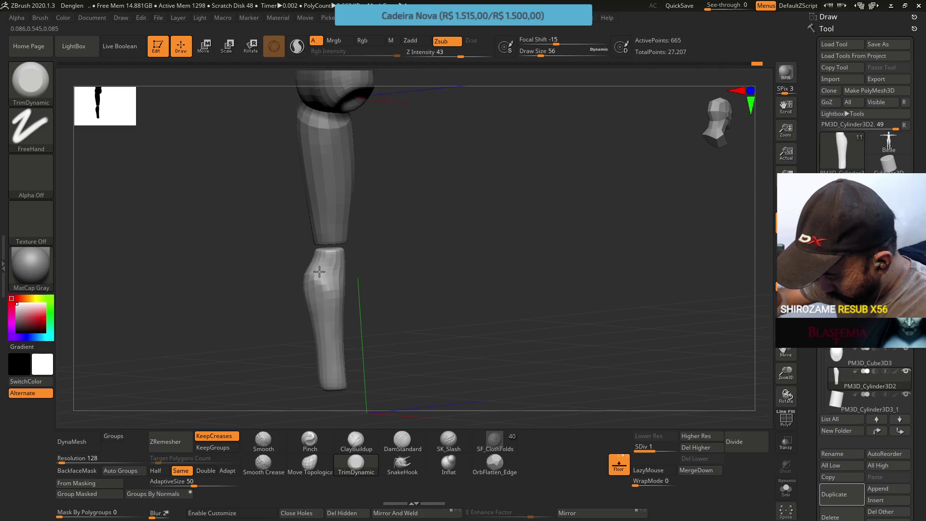
{"action": "mouse_move", "coordinate": [331, 272]}
{"action": "left_mouse_down"}
{"action": "mouse_move", "coordinate": [301, 272]}
{"action": "mouse_move", "coordinate": [306, 252]}
{"action": "mouse_move", "coordinate": [356, 269]}
{"action": "mouse_move", "coordinate": [322, 271]}
{"action": "left_mouse_up"}
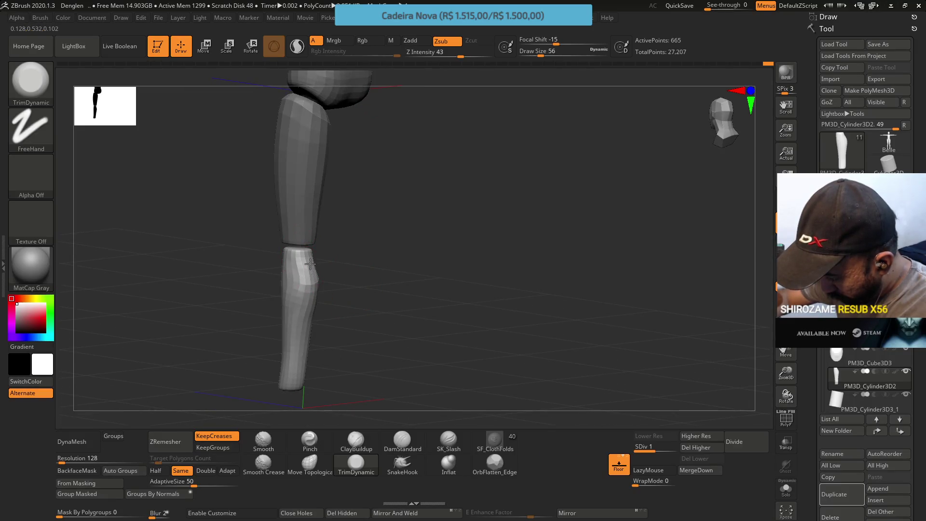
{"action": "mouse_move", "coordinate": [320, 262]}
{"action": "left_mouse_down"}
{"action": "mouse_move", "coordinate": [313, 242]}
{"action": "mouse_move", "coordinate": [355, 264]}
{"action": "mouse_move", "coordinate": [358, 203]}
{"action": "left_mouse_up"}
{"action": "left_click_drag", "start_coordinate": [351, 267], "coordinate": [310, 259]}
{"action": "left_click", "coordinate": [659, 445]}
{"action": "mouse_move", "coordinate": [366, 294]}
{"action": "left_mouse_down"}
{"action": "mouse_move", "coordinate": [340, 263]}
{"action": "mouse_move", "coordinate": [304, 251]}
{"action": "left_mouse_up"}
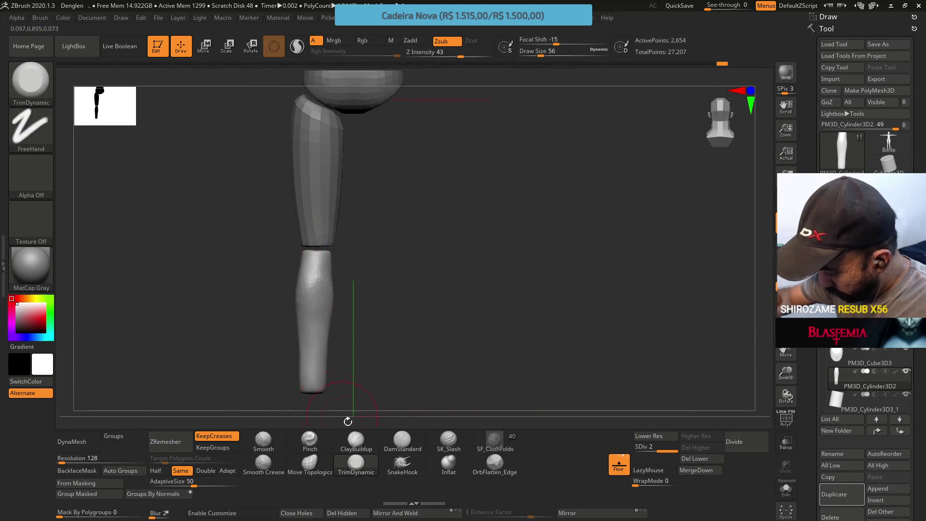
Step: Pick the Pinch brush and set its Draw Size to 29
{"action": "left_click", "coordinate": [310, 440]}
{"action": "key", "text": "s"}
{"action": "left_click_drag", "start_coordinate": [303, 291], "coordinate": [296, 292]}
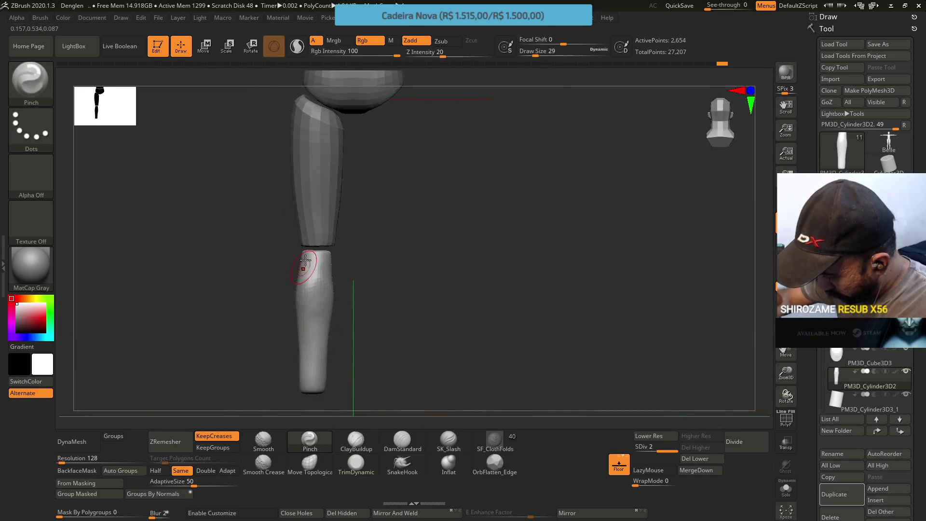
Step: Trim a flat facet along the lower leg's edge below the knee with TrimDynamic and check it
{"action": "mouse_move", "coordinate": [313, 276]}
{"action": "right_mouse_down"}
{"action": "mouse_move", "coordinate": [308, 257]}
{"action": "mouse_move", "coordinate": [342, 282]}
{"action": "mouse_move", "coordinate": [331, 265]}
{"action": "mouse_move", "coordinate": [323, 270]}
{"action": "mouse_move", "coordinate": [330, 279]}
{"action": "mouse_move", "coordinate": [354, 265]}
{"action": "mouse_move", "coordinate": [324, 258]}
{"action": "mouse_move", "coordinate": [333, 292]}
{"action": "right_mouse_up"}
{"action": "left_click", "coordinate": [357, 467]}
{"action": "left_click_drag", "start_coordinate": [333, 292], "coordinate": [329, 302]}
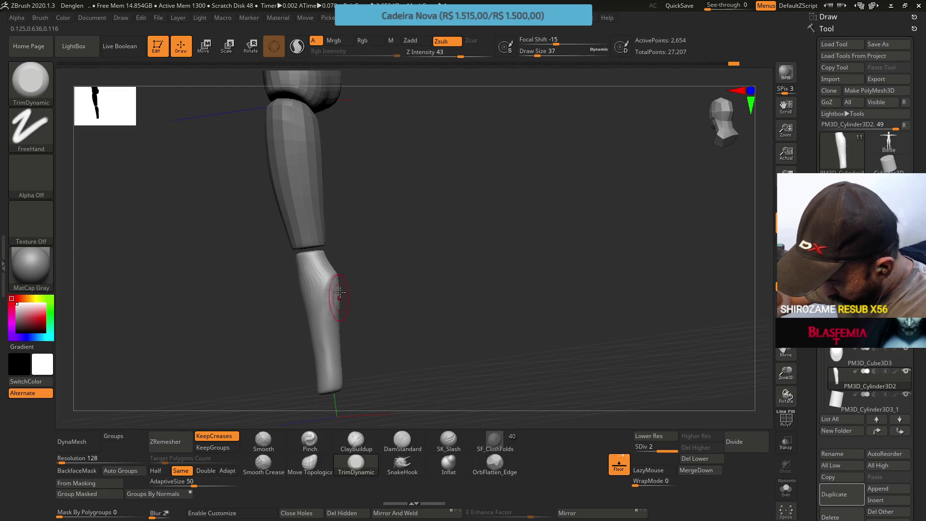
{"action": "right_click_drag", "start_coordinate": [342, 297], "coordinate": [332, 295]}
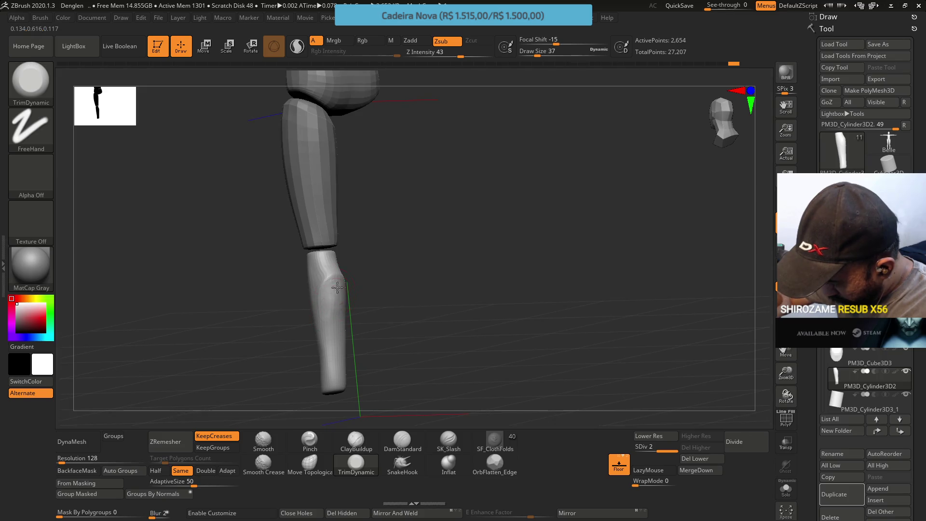
{"action": "right_click_drag", "start_coordinate": [334, 307], "coordinate": [361, 265]}
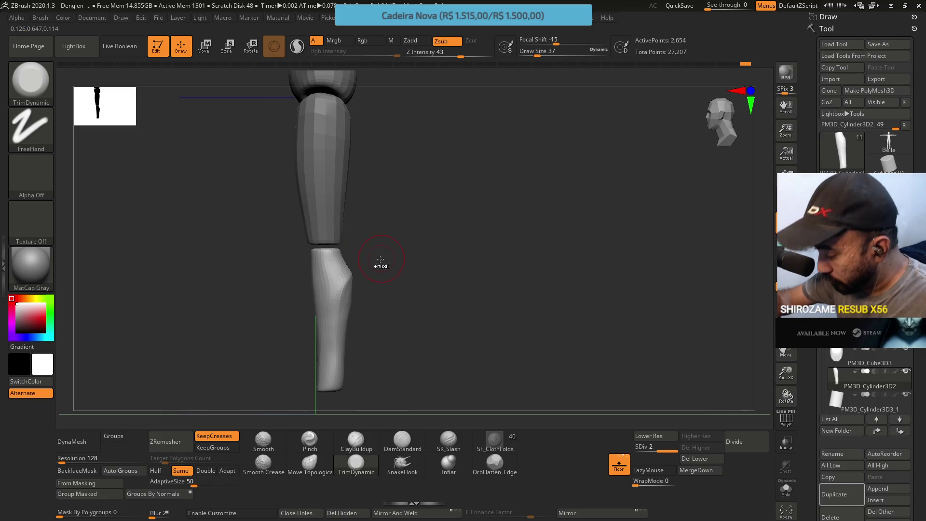
{"action": "key", "text": "ctrl"}
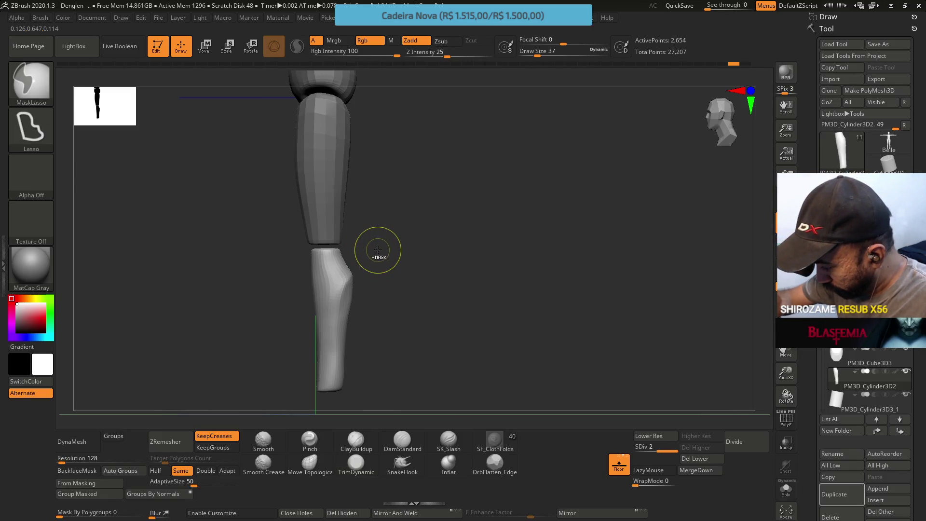
{"action": "mouse_move", "coordinate": [379, 248]}
{"action": "left_mouse_down"}
{"action": "mouse_move", "coordinate": [365, 275]}
{"action": "mouse_move", "coordinate": [386, 270]}
{"action": "left_mouse_up"}
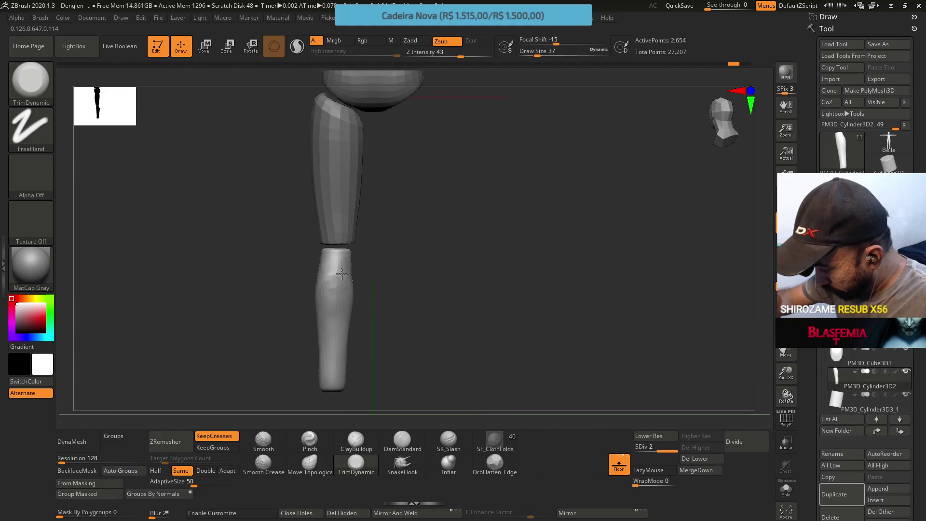
{"action": "left_click", "coordinate": [415, 445]}
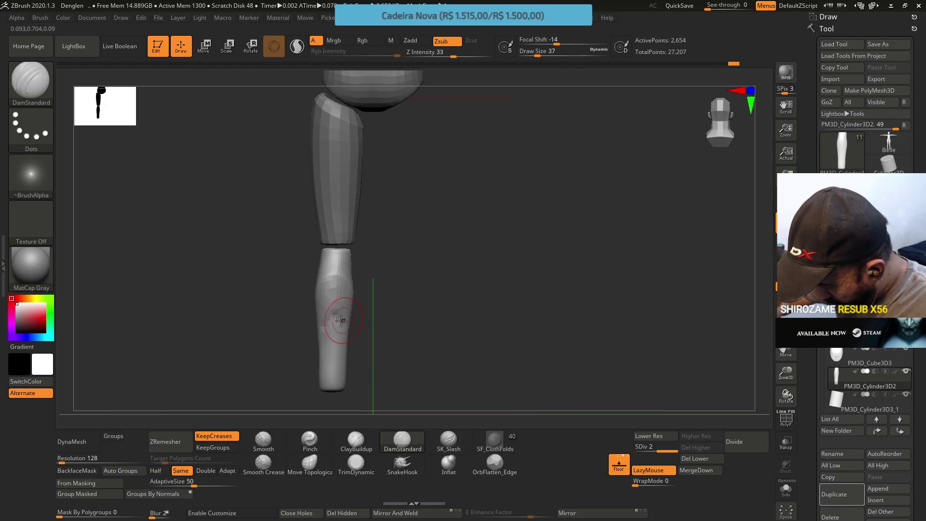
Step: Reselect TrimDynamic, drop the leg to subdivision level 1 (665 points), then choose Move Topological
{"action": "mouse_move", "coordinate": [342, 326]}
{"action": "left_mouse_down"}
{"action": "mouse_move", "coordinate": [362, 275]}
{"action": "mouse_move", "coordinate": [327, 322]}
{"action": "mouse_move", "coordinate": [362, 324]}
{"action": "mouse_move", "coordinate": [332, 329]}
{"action": "left_mouse_up"}
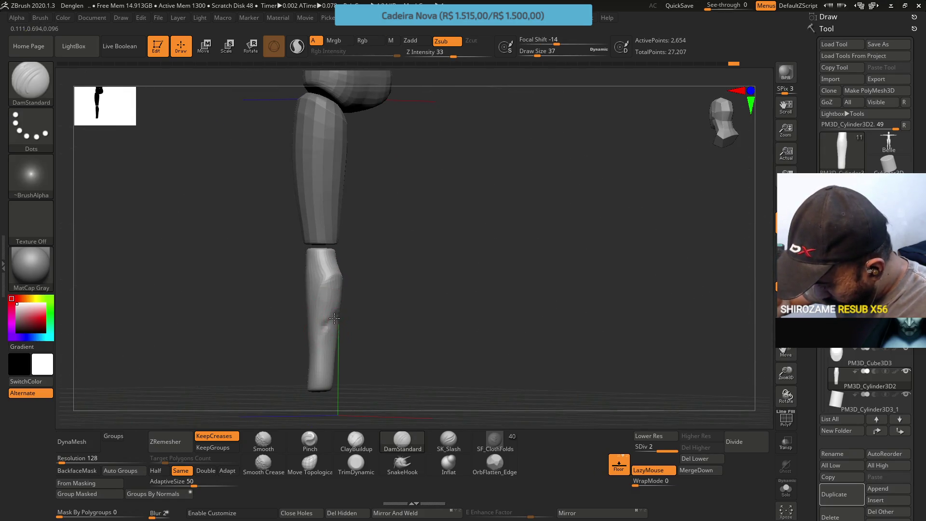
{"action": "mouse_move", "coordinate": [338, 396]}
{"action": "left_mouse_down"}
{"action": "mouse_move", "coordinate": [347, 413]}
{"action": "mouse_move", "coordinate": [323, 304]}
{"action": "left_mouse_up"}
{"action": "left_click", "coordinate": [356, 463]}
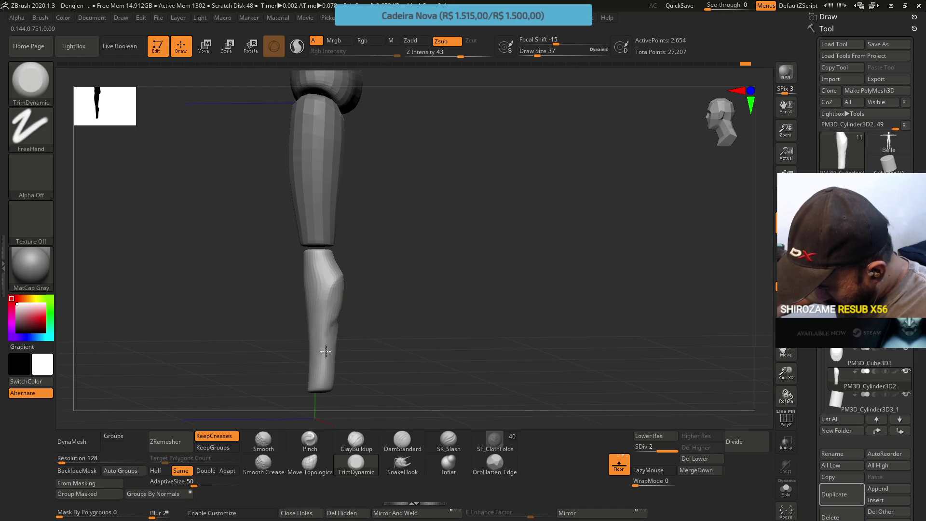
{"action": "key", "text": "shift+d"}
{"action": "mouse_move", "coordinate": [327, 371]}
{"action": "left_mouse_down"}
{"action": "mouse_move", "coordinate": [306, 341]}
{"action": "mouse_move", "coordinate": [322, 282]}
{"action": "mouse_move", "coordinate": [390, 202]}
{"action": "left_mouse_up"}
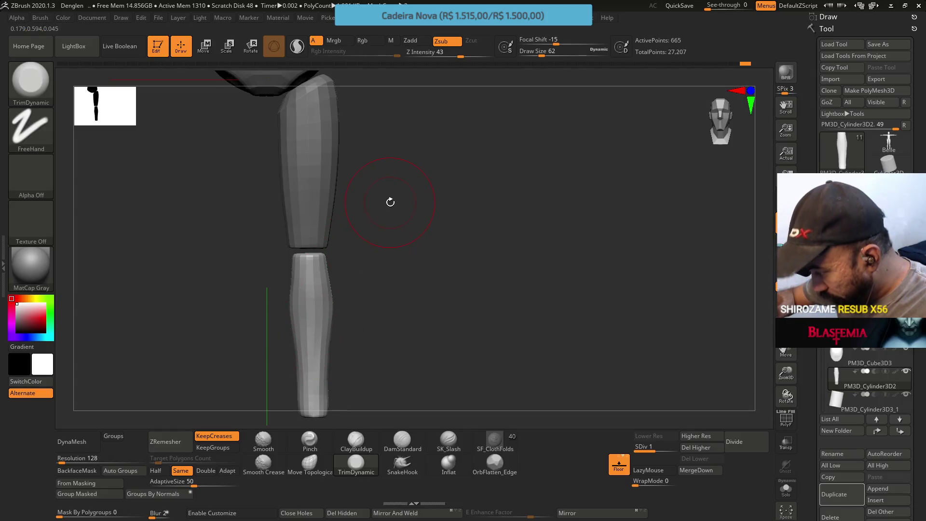
{"action": "mouse_move", "coordinate": [361, 320]}
{"action": "left_mouse_down"}
{"action": "mouse_move", "coordinate": [407, 314]}
{"action": "mouse_move", "coordinate": [397, 310]}
{"action": "left_mouse_up"}
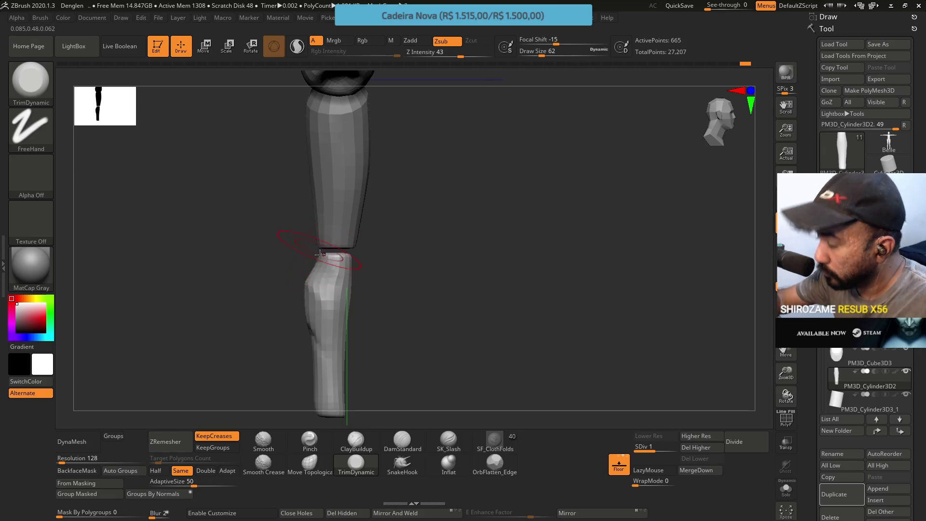
{"action": "left_click", "coordinate": [310, 464]}
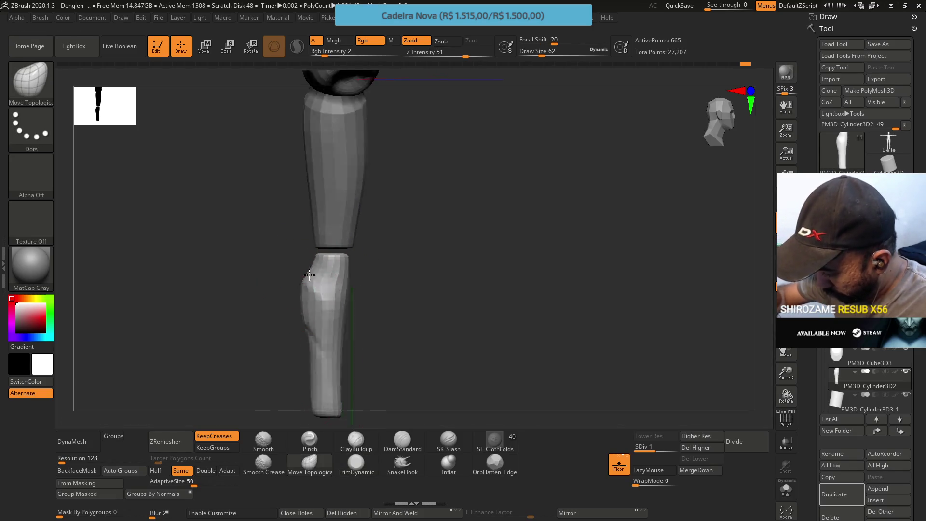
Step: At Draw Size 37 in front view, nudge the knee area into shape with Move Topological
{"action": "left_click_drag", "start_coordinate": [306, 274], "coordinate": [310, 283], "text": "shift"}
{"action": "key", "text": "s"}
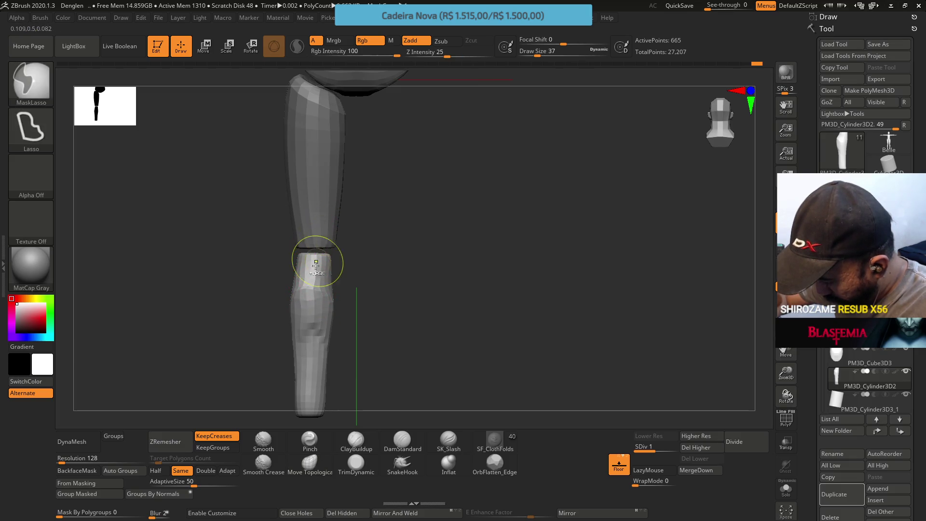
{"action": "mouse_move", "coordinate": [347, 290]}
{"action": "left_mouse_down", "text": "shift"}
{"action": "mouse_move", "coordinate": [352, 263]}
{"action": "mouse_move", "coordinate": [322, 297]}
{"action": "left_mouse_up", "text": "shift"}
{"action": "mouse_move", "coordinate": [330, 332]}
{"action": "left_mouse_down"}
{"action": "mouse_move", "coordinate": [310, 317]}
{"action": "mouse_move", "coordinate": [317, 331]}
{"action": "mouse_move", "coordinate": [311, 305]}
{"action": "mouse_move", "coordinate": [269, 306]}
{"action": "left_mouse_up"}
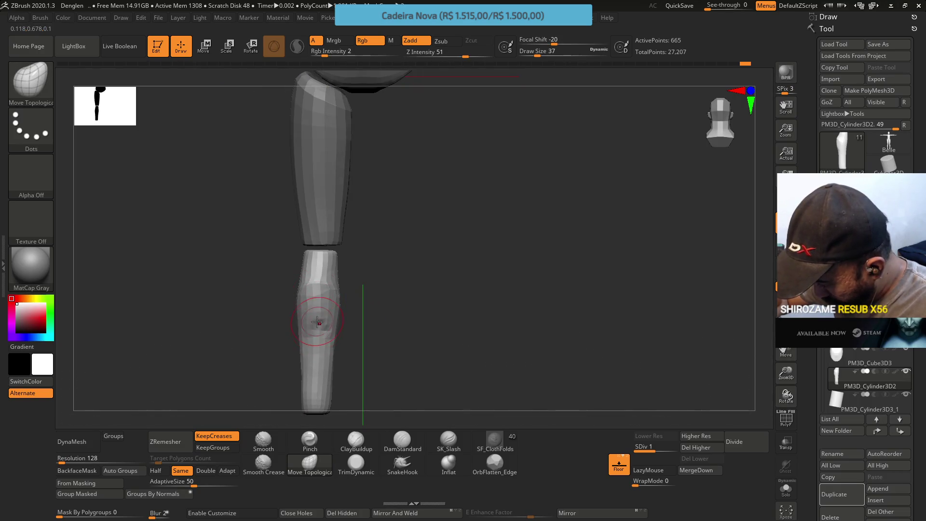
{"action": "left_click_drag", "start_coordinate": [307, 332], "coordinate": [307, 336]}
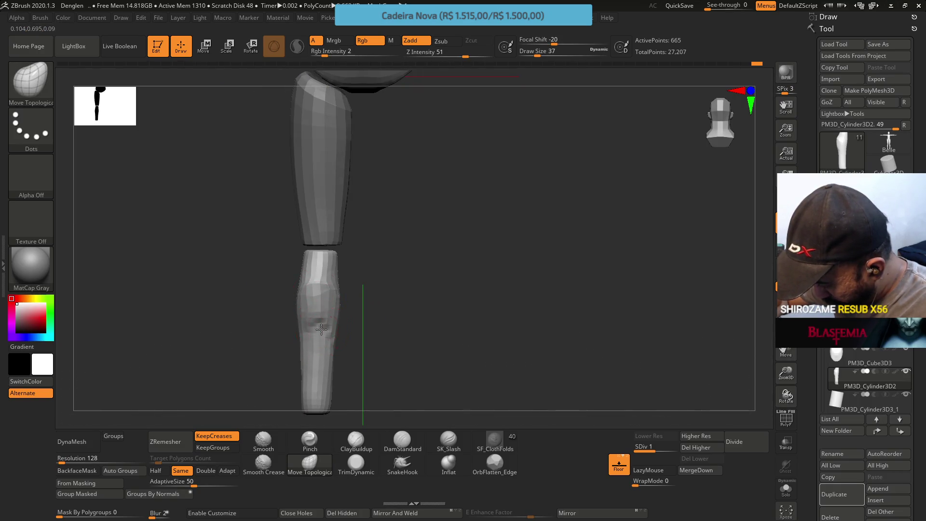
{"action": "left_click_drag", "start_coordinate": [353, 314], "coordinate": [344, 279]}
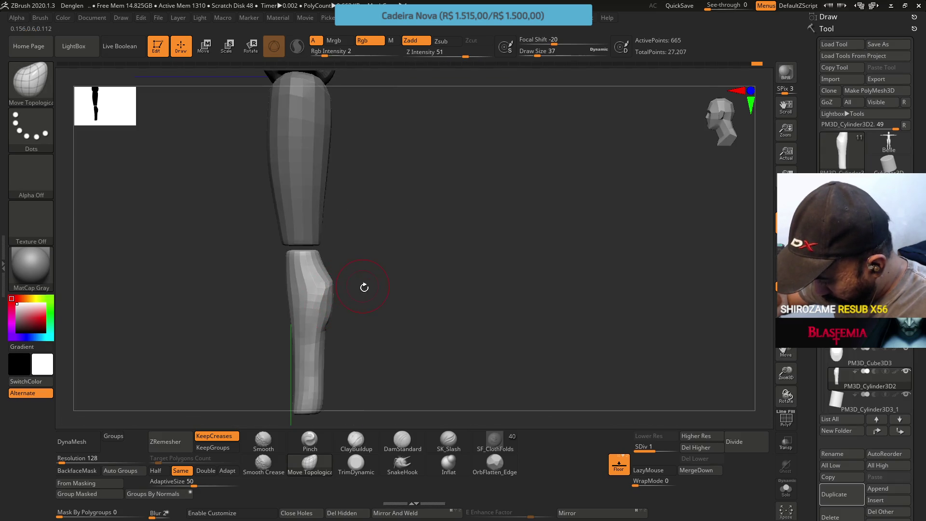
{"action": "mouse_move", "coordinate": [483, 351]}
{"action": "left_mouse_down"}
{"action": "mouse_move", "coordinate": [386, 323]}
{"action": "mouse_move", "coordinate": [587, 393]}
{"action": "left_mouse_up"}
Step: Raise the mesh to subdivision level 2, then pick TrimDynamic followed by ClayBuildup
{"action": "key", "text": "d"}
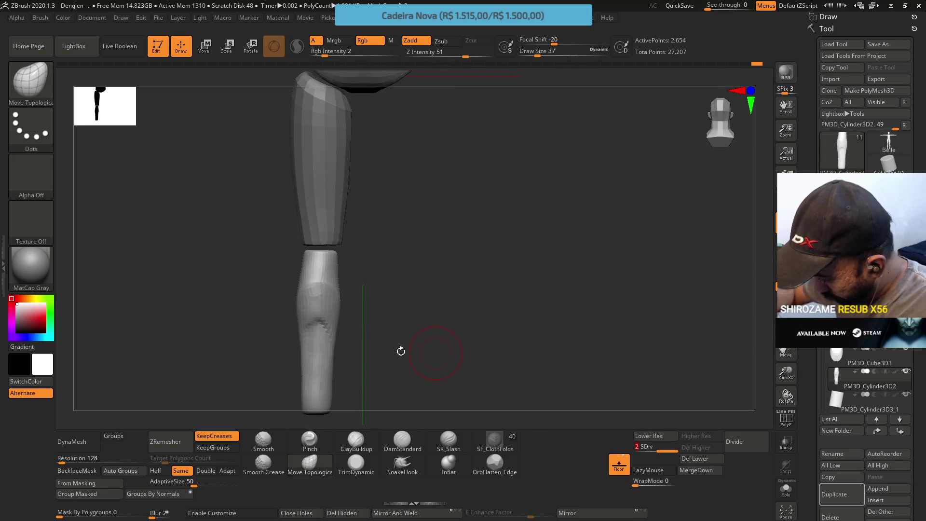
{"action": "left_click", "coordinate": [356, 463]}
{"action": "mouse_move", "coordinate": [343, 407]}
{"action": "left_mouse_down"}
{"action": "mouse_move", "coordinate": [316, 294]}
{"action": "mouse_move", "coordinate": [327, 320]}
{"action": "mouse_move", "coordinate": [321, 306]}
{"action": "left_mouse_up"}
{"action": "left_click", "coordinate": [356, 440]}
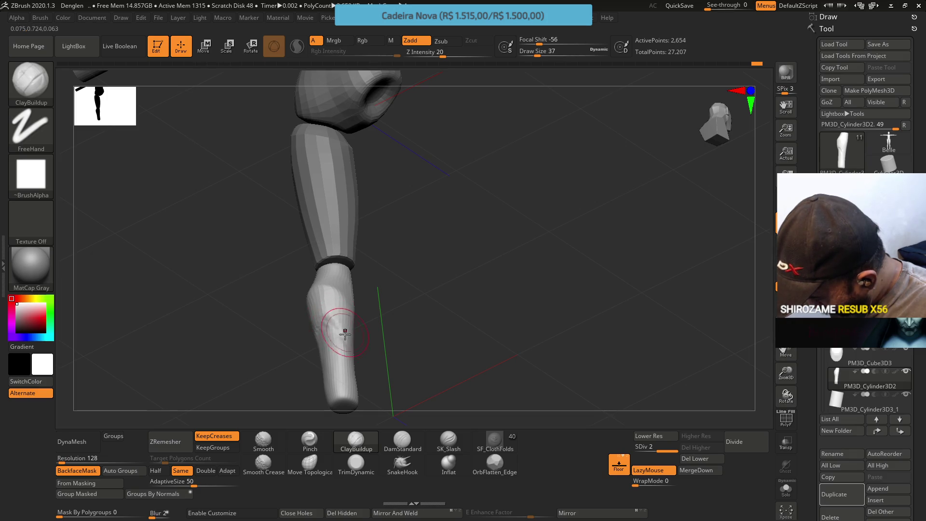
Step: Trim the lower end of the lower leg flat with TrimDynamic at Draw Size 59
{"action": "mouse_move", "coordinate": [366, 338]}
{"action": "left_mouse_down"}
{"action": "mouse_move", "coordinate": [316, 335]}
{"action": "mouse_move", "coordinate": [316, 324]}
{"action": "left_mouse_up"}
{"action": "mouse_move", "coordinate": [321, 289]}
{"action": "left_mouse_down"}
{"action": "mouse_move", "coordinate": [337, 306]}
{"action": "mouse_move", "coordinate": [306, 302]}
{"action": "mouse_move", "coordinate": [321, 310]}
{"action": "mouse_move", "coordinate": [331, 340]}
{"action": "left_mouse_up"}
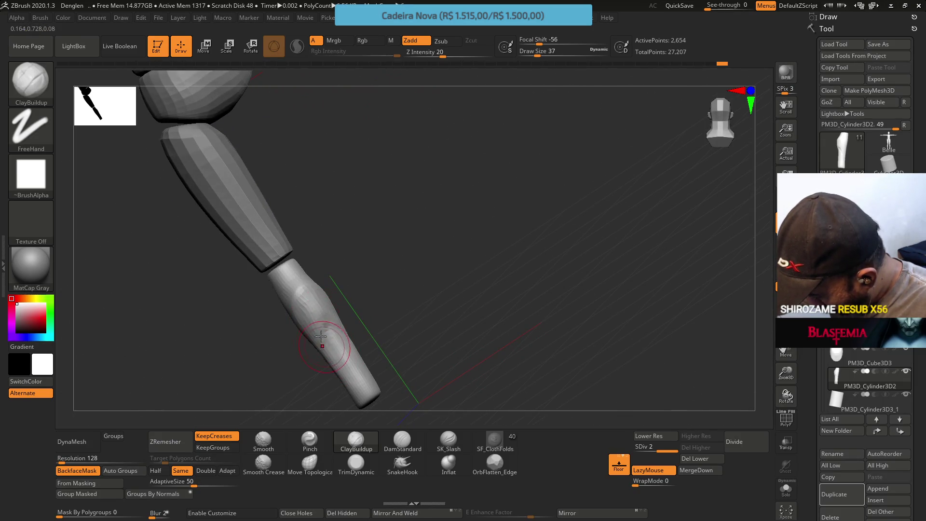
{"action": "left_click_drag", "start_coordinate": [333, 308], "coordinate": [336, 274]}
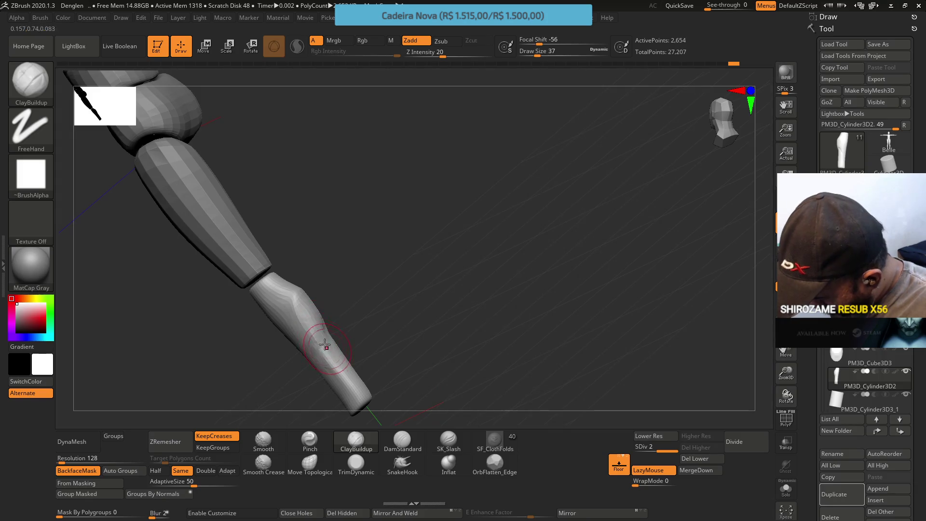
{"action": "left_click_drag", "start_coordinate": [317, 331], "coordinate": [325, 288]}
{"action": "left_click", "coordinate": [356, 464]}
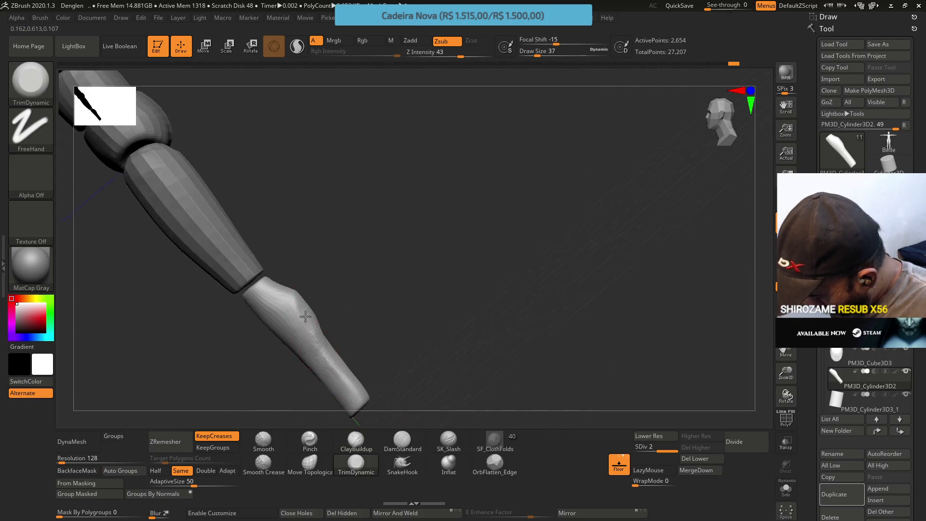
{"action": "left_click_drag", "start_coordinate": [337, 367], "coordinate": [312, 331]}
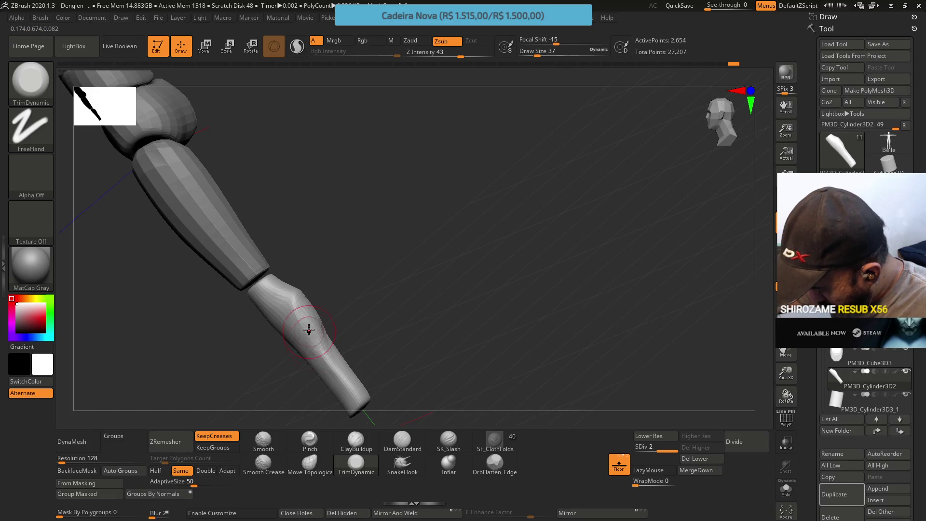
{"action": "key", "text": "s"}
{"action": "left_click", "coordinate": [351, 393]}
{"action": "left_click_drag", "start_coordinate": [351, 390], "coordinate": [321, 356]}
{"action": "mouse_move", "coordinate": [316, 352]}
{"action": "right_mouse_down"}
{"action": "mouse_move", "coordinate": [309, 304]}
{"action": "mouse_move", "coordinate": [338, 338]}
{"action": "mouse_move", "coordinate": [331, 331]}
{"action": "right_mouse_up"}
Step: Build up clay bulges on the calf with ClayBuildup
{"action": "left_click", "coordinate": [355, 439]}
{"action": "left_click_drag", "start_coordinate": [306, 291], "coordinate": [321, 331]}
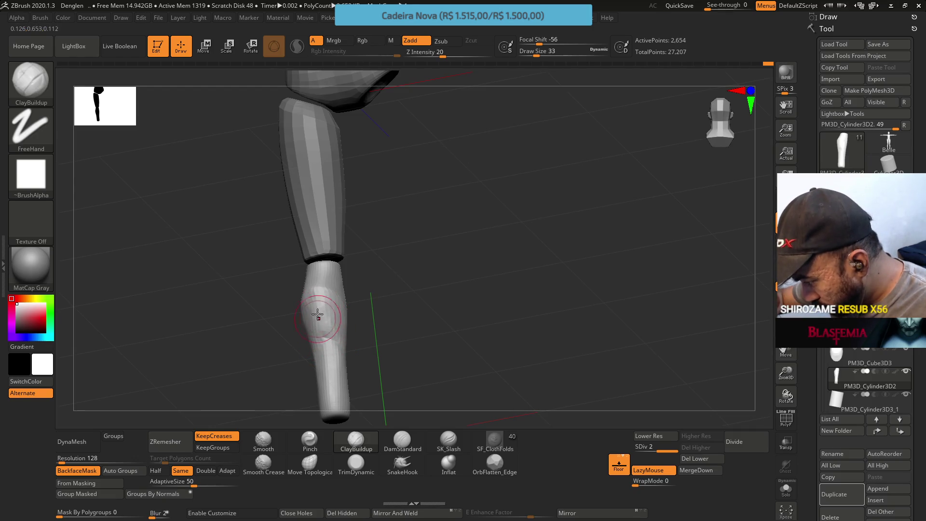
{"action": "right_click_drag", "start_coordinate": [316, 317], "coordinate": [317, 307]}
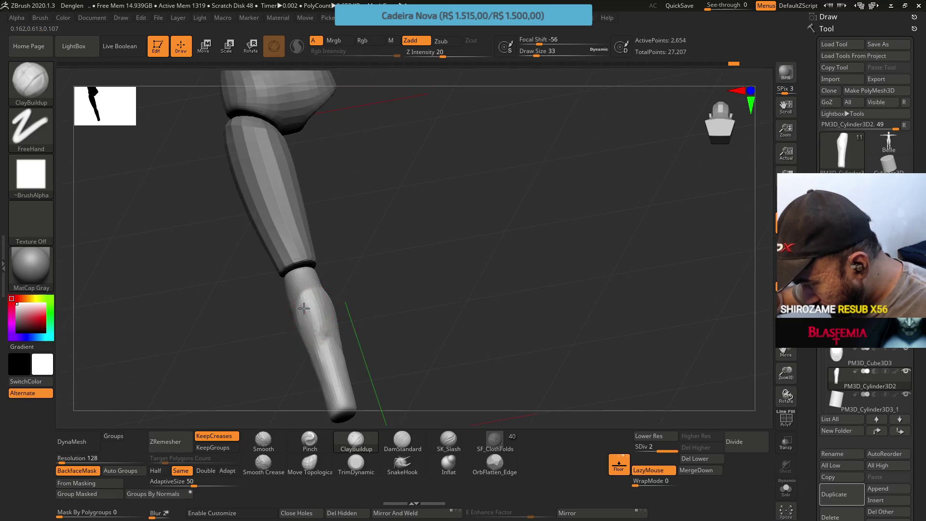
{"action": "left_click", "coordinate": [309, 463]}
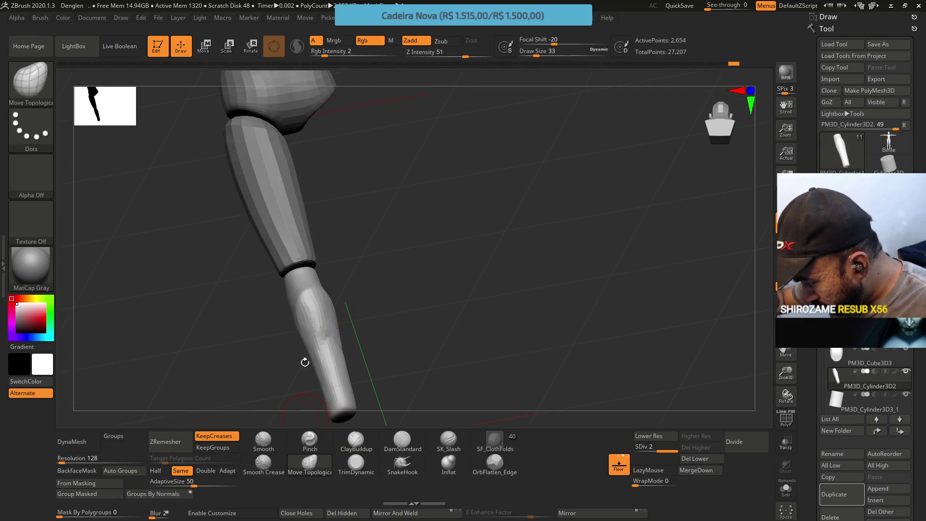
{"action": "mouse_move", "coordinate": [331, 258]}
{"action": "right_mouse_down"}
{"action": "mouse_move", "coordinate": [328, 327]}
{"action": "mouse_move", "coordinate": [363, 300]}
{"action": "mouse_move", "coordinate": [364, 261]}
{"action": "right_mouse_up"}
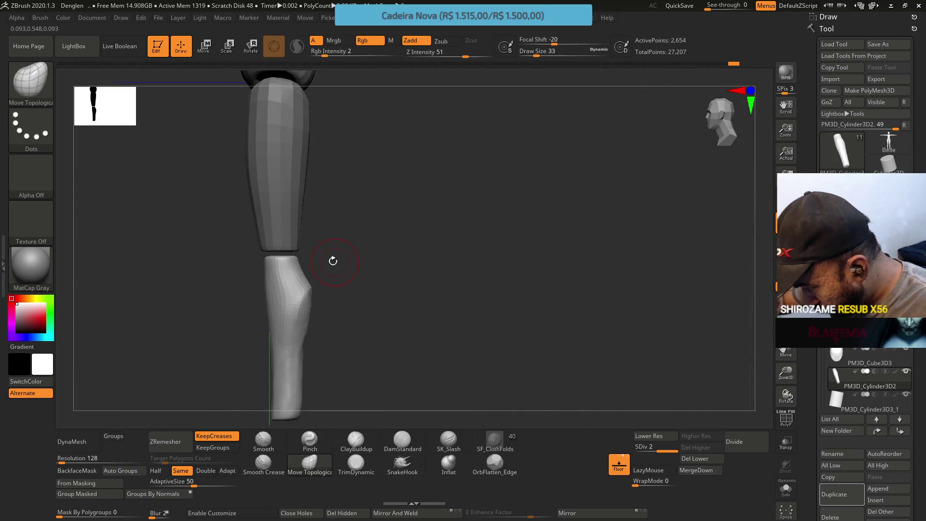
{"action": "left_click", "coordinate": [356, 463]}
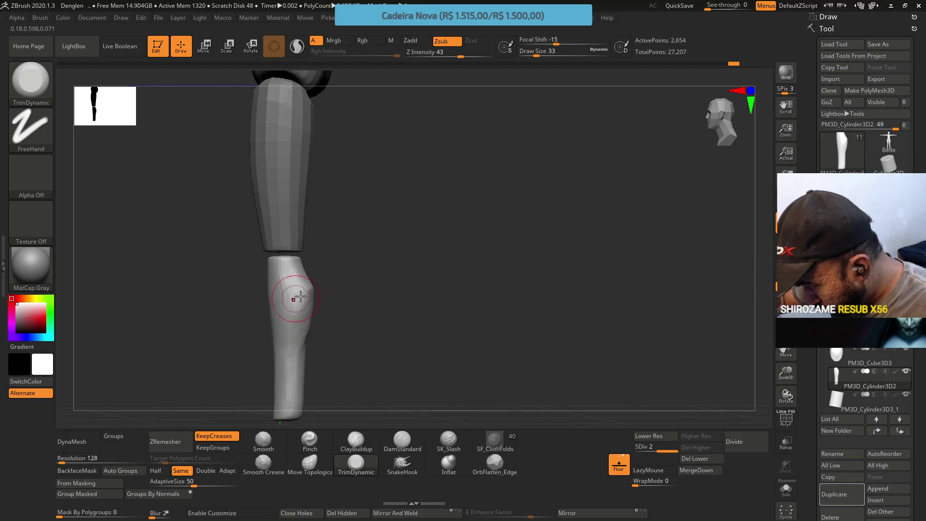
Step: Orbit to the lower leg's side and enlarge the brush from 33 to 39
{"action": "right_click_drag", "start_coordinate": [294, 333], "coordinate": [318, 269]}
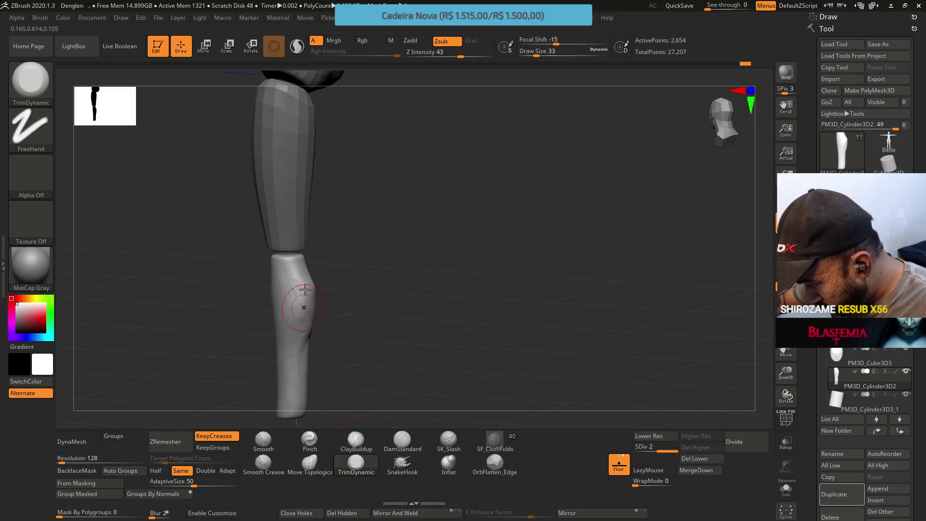
{"action": "right_click_drag", "start_coordinate": [304, 296], "coordinate": [285, 215]}
{"action": "right_click_drag", "start_coordinate": [300, 306], "coordinate": [310, 269]}
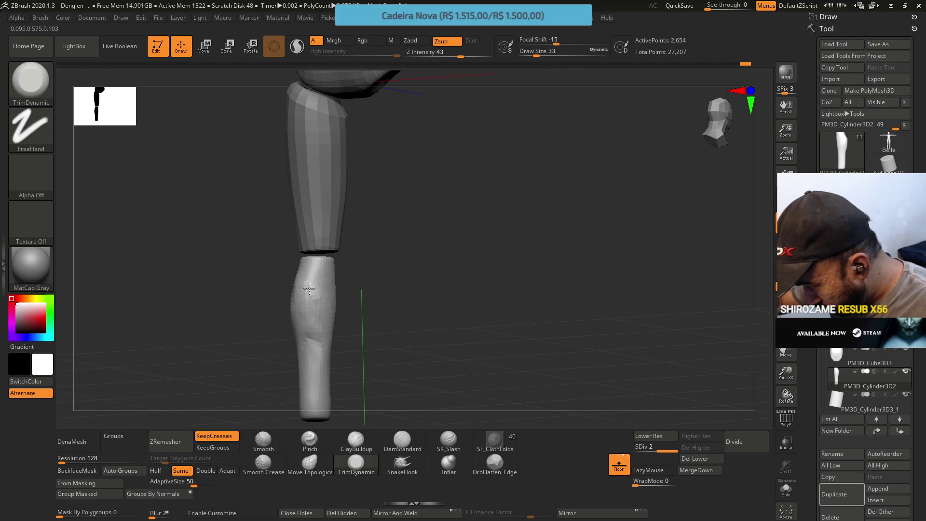
{"action": "mouse_move", "coordinate": [318, 292]}
{"action": "right_mouse_down"}
{"action": "mouse_move", "coordinate": [288, 271]}
{"action": "mouse_move", "coordinate": [312, 277]}
{"action": "right_mouse_up"}
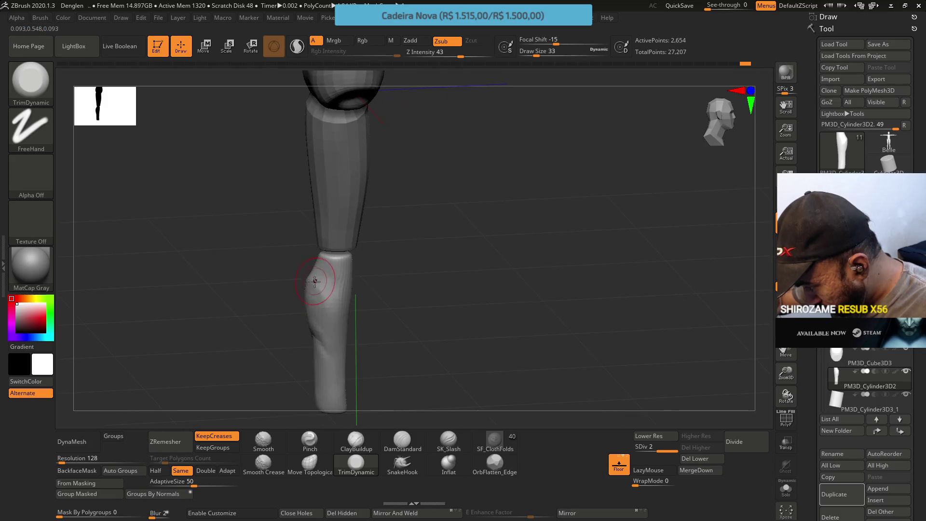
{"action": "key", "text": "s"}
{"action": "left_click_drag", "start_coordinate": [314, 287], "coordinate": [319, 287]}
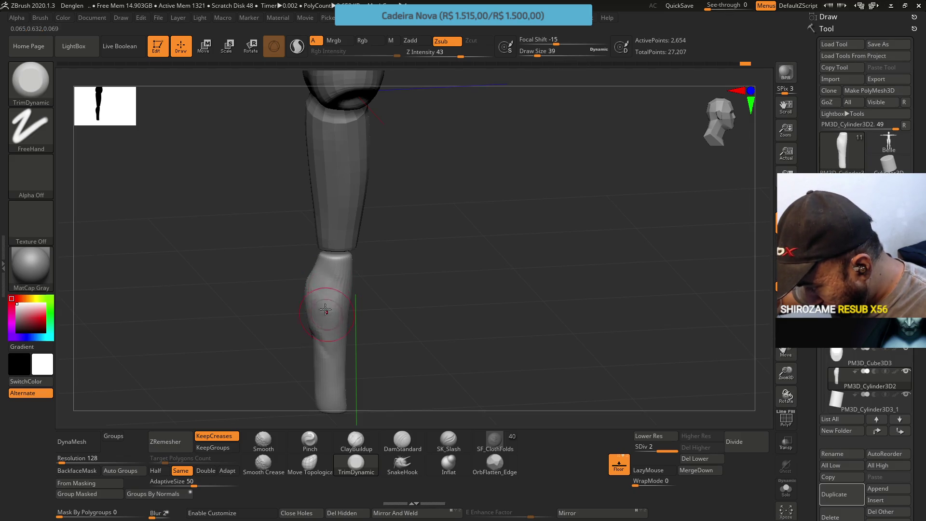
{"action": "right_click_drag", "start_coordinate": [320, 306], "coordinate": [322, 309]}
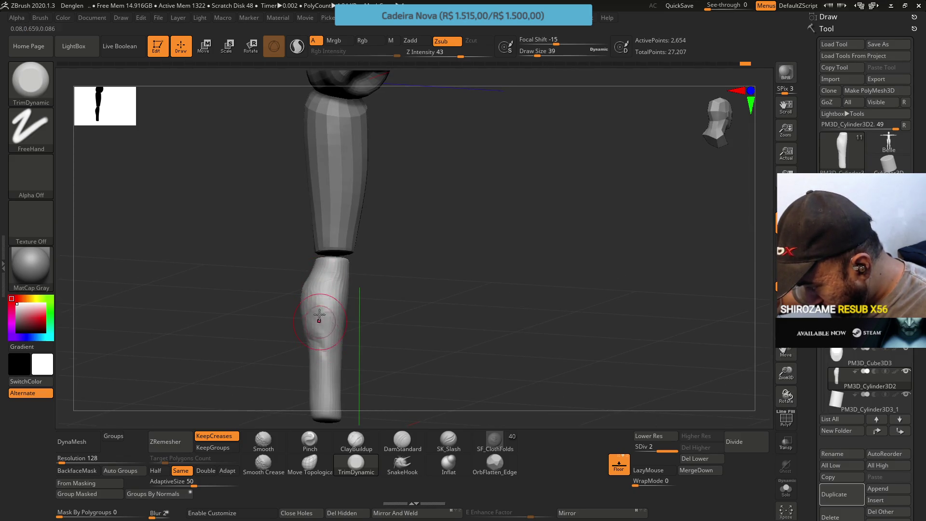
{"action": "mouse_move", "coordinate": [318, 298]}
{"action": "right_mouse_down"}
{"action": "mouse_move", "coordinate": [337, 299]}
{"action": "mouse_move", "coordinate": [310, 290]}
{"action": "right_mouse_up"}
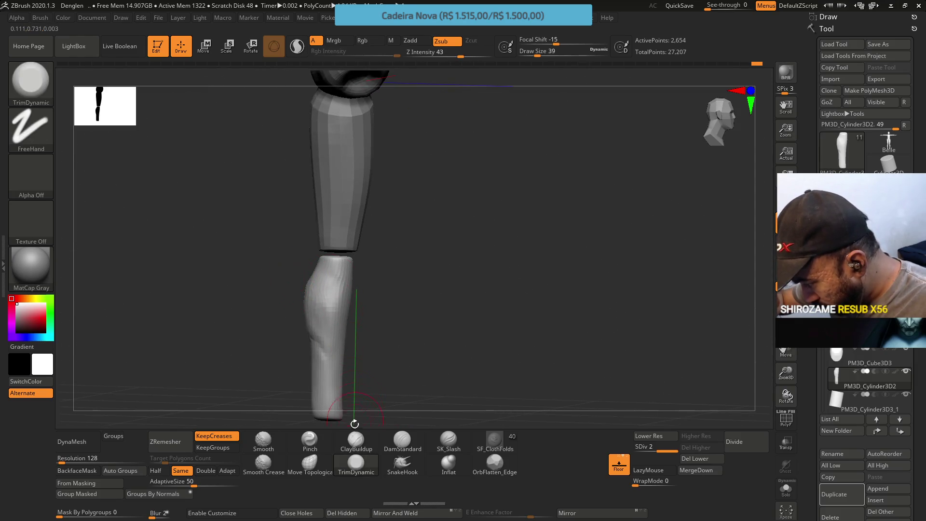
{"action": "left_click", "coordinate": [356, 439]}
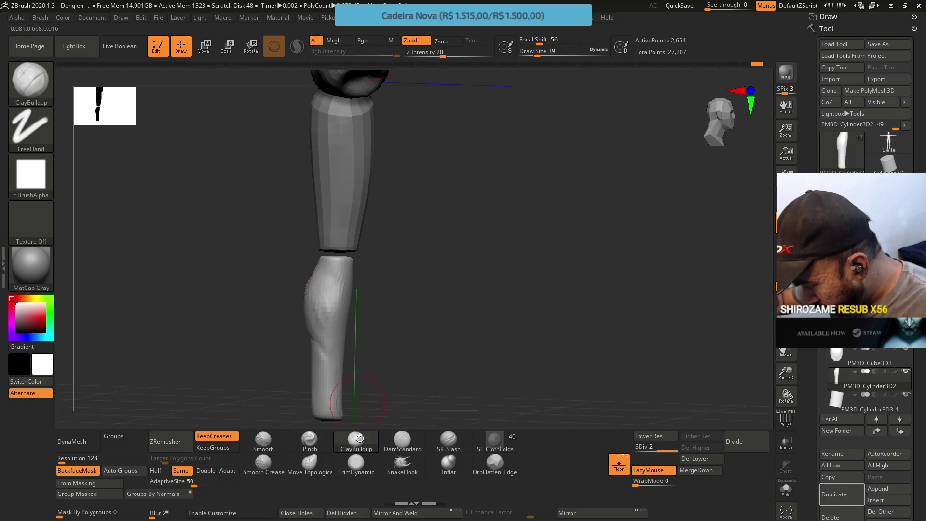
{"action": "left_click", "coordinate": [356, 464]}
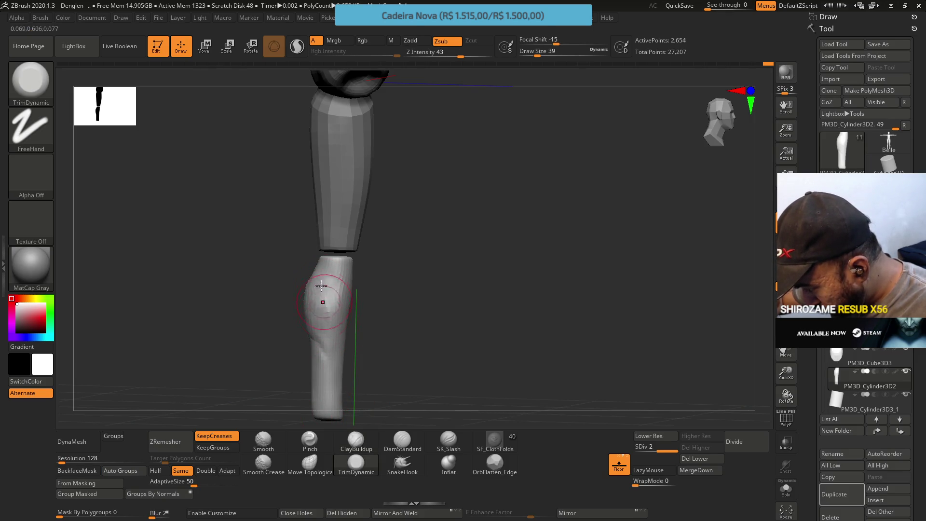
Step: Push the calf outward with Move Topological at Draw Size 23, then reselect TrimDynamic
{"action": "mouse_move", "coordinate": [351, 309]}
{"action": "left_mouse_down"}
{"action": "mouse_move", "coordinate": [340, 295]}
{"action": "mouse_move", "coordinate": [351, 279]}
{"action": "left_mouse_up"}
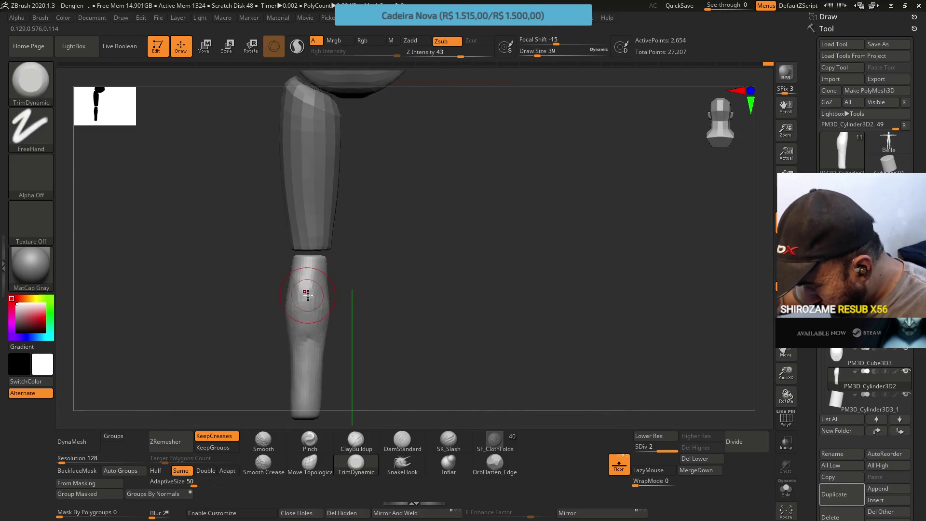
{"action": "left_click", "coordinate": [309, 463]}
{"action": "mouse_move", "coordinate": [293, 302]}
{"action": "left_mouse_down"}
{"action": "mouse_move", "coordinate": [325, 291]}
{"action": "mouse_move", "coordinate": [348, 308]}
{"action": "mouse_move", "coordinate": [372, 304]}
{"action": "mouse_move", "coordinate": [333, 275]}
{"action": "left_mouse_up"}
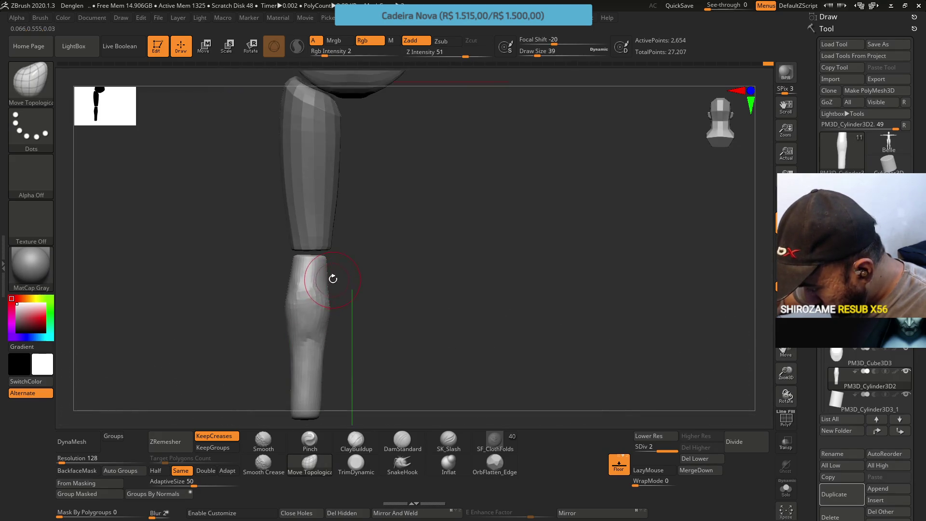
{"action": "key", "text": "s"}
{"action": "mouse_move", "coordinate": [306, 310]}
{"action": "left_mouse_down"}
{"action": "mouse_move", "coordinate": [295, 302]}
{"action": "mouse_move", "coordinate": [337, 265]}
{"action": "left_mouse_up"}
{"action": "left_click_drag", "start_coordinate": [326, 348], "coordinate": [315, 328]}
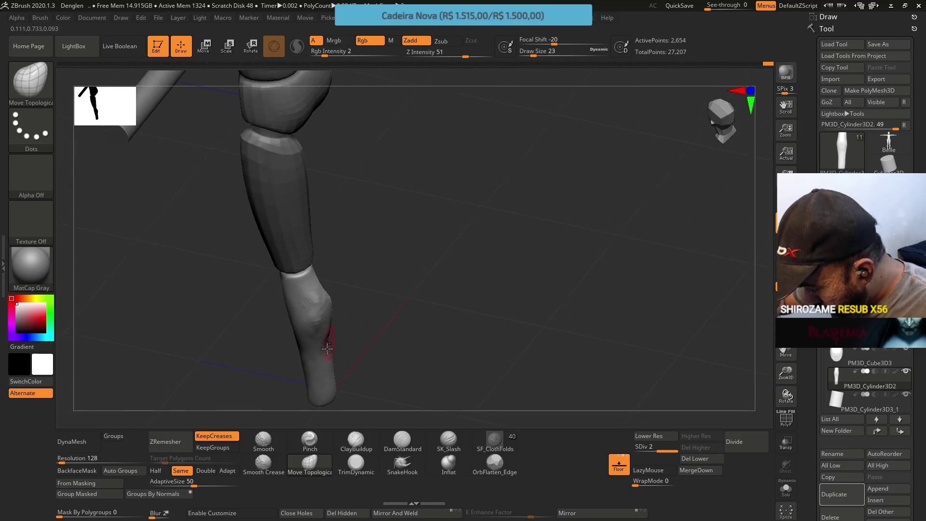
{"action": "left_click", "coordinate": [356, 463]}
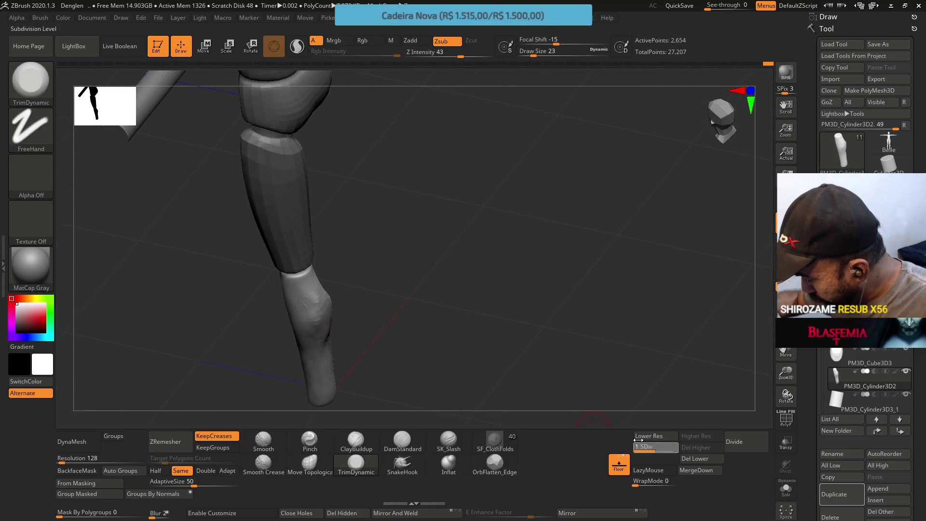
Step: Drop to SDiv 1, ZRemesh the lower leg, and Divide it back to level 2
{"action": "key", "text": "shift+d"}
{"action": "left_click_drag", "start_coordinate": [327, 287], "coordinate": [314, 224], "text": "shift"}
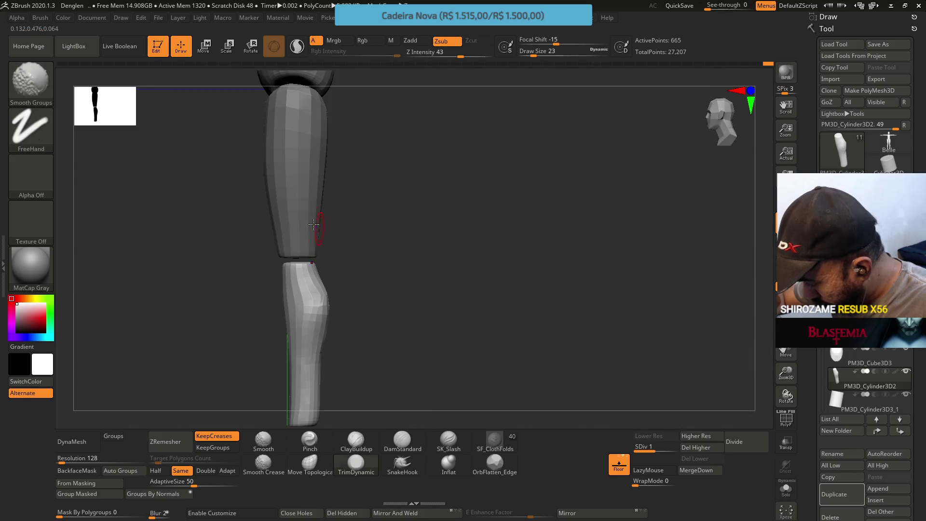
{"action": "left_click", "coordinate": [166, 442]}
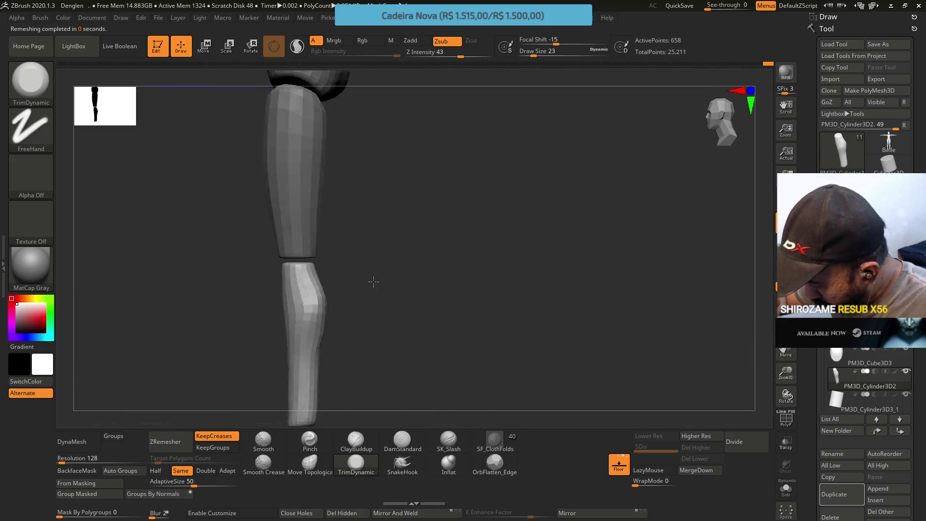
{"action": "left_click_drag", "start_coordinate": [376, 275], "coordinate": [343, 325], "text": "shift"}
{"action": "left_click", "coordinate": [734, 441]}
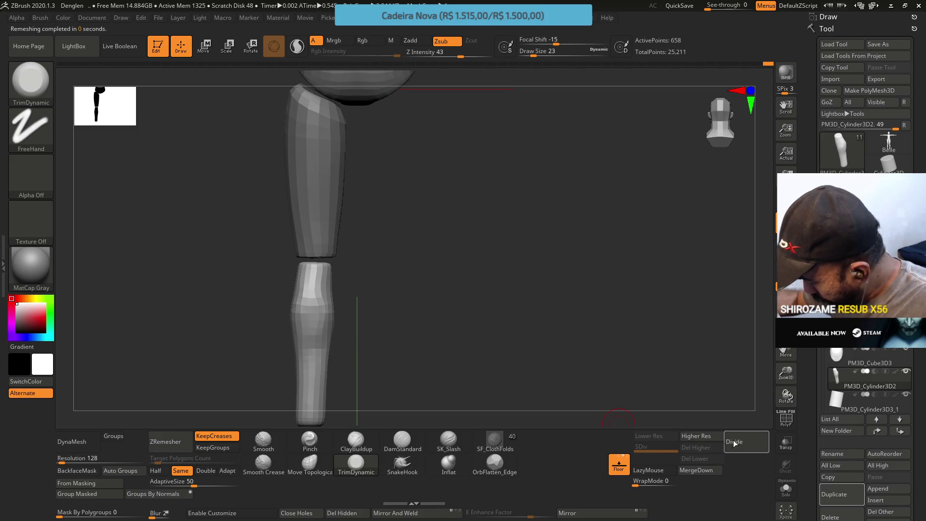
Step: Set Move Topological at Draw Size 39 and view the calf profile
{"action": "mouse_move", "coordinate": [398, 321]}
{"action": "left_mouse_down"}
{"action": "mouse_move", "coordinate": [311, 289]}
{"action": "mouse_move", "coordinate": [341, 292]}
{"action": "mouse_move", "coordinate": [309, 244]}
{"action": "mouse_move", "coordinate": [320, 296]}
{"action": "mouse_move", "coordinate": [333, 258]}
{"action": "mouse_move", "coordinate": [308, 278]}
{"action": "mouse_move", "coordinate": [273, 284]}
{"action": "left_mouse_up"}
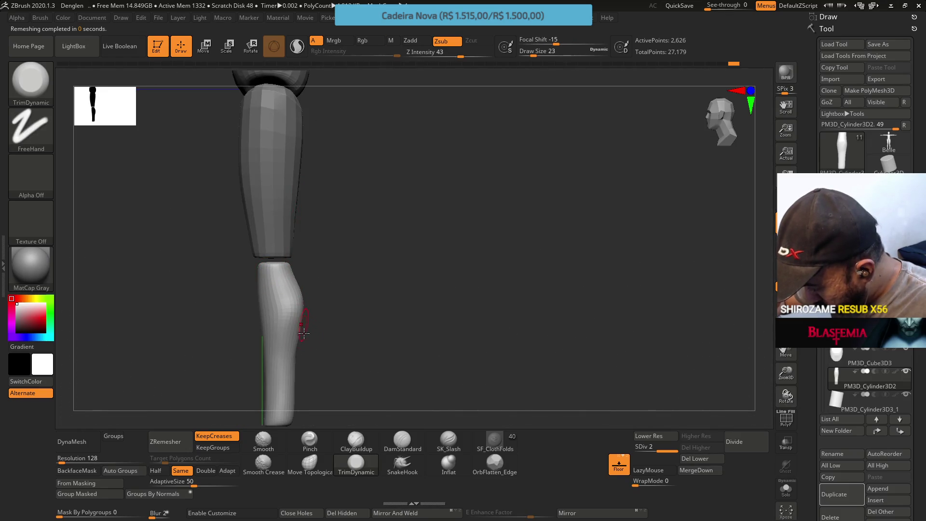
{"action": "left_click", "coordinate": [309, 464]}
{"action": "key", "text": "s"}
{"action": "left_click_drag", "start_coordinate": [358, 341], "coordinate": [360, 341]}
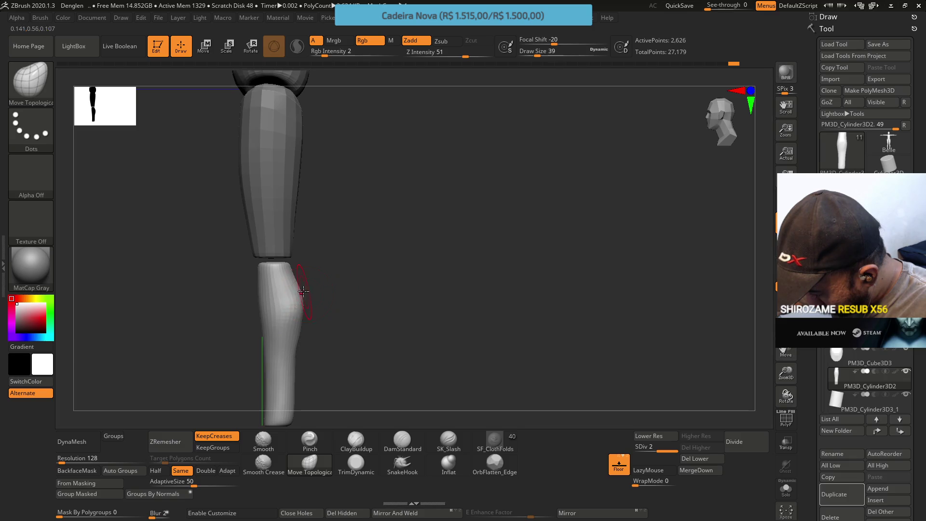
{"action": "mouse_move", "coordinate": [321, 327]}
{"action": "left_mouse_down"}
{"action": "mouse_move", "coordinate": [342, 332]}
{"action": "mouse_move", "coordinate": [295, 289]}
{"action": "left_mouse_up"}
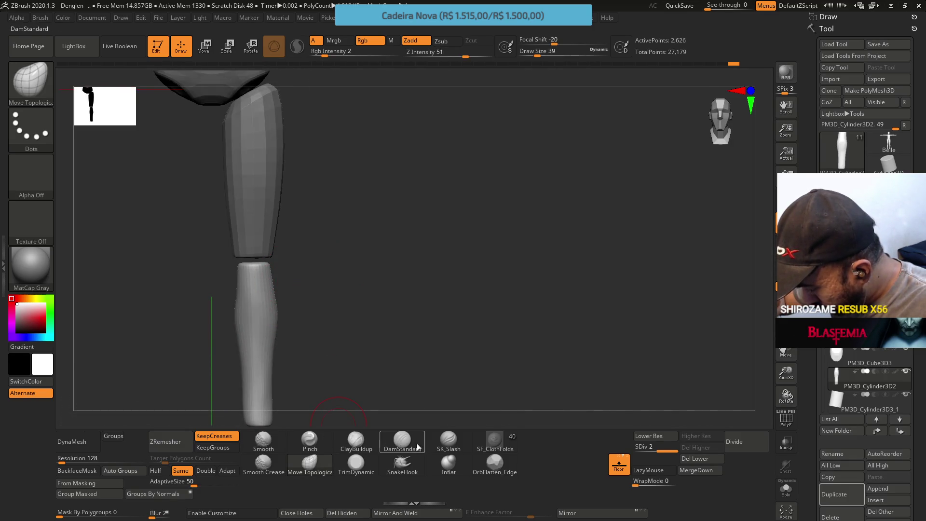
Step: Work the shin with the DamStandard brush and Ctrl masking strokes
{"action": "left_click", "coordinate": [401, 440]}
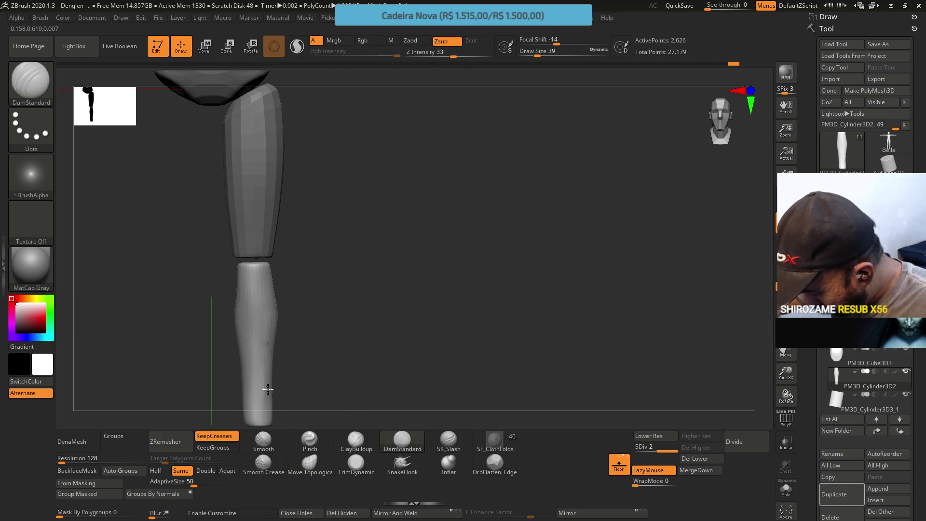
{"action": "key", "text": "ctrl"}
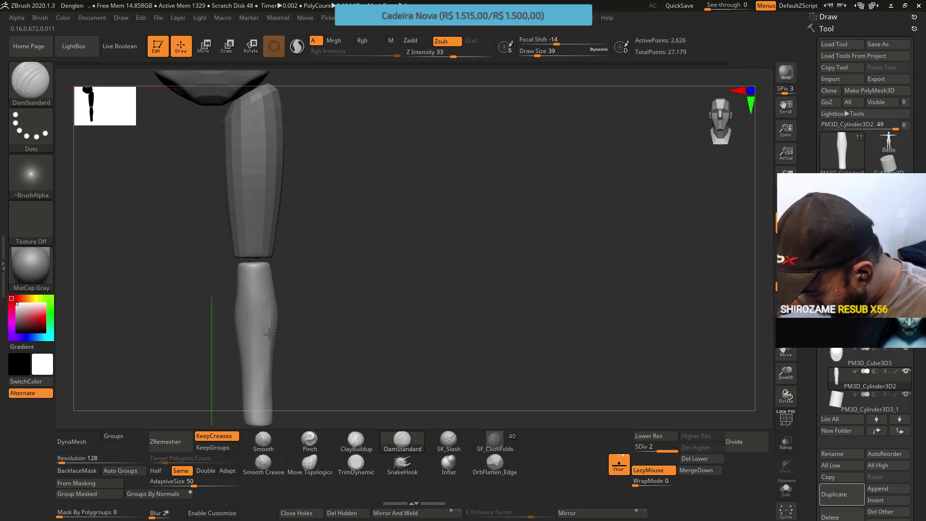
{"action": "mouse_move", "coordinate": [264, 331]}
{"action": "right_mouse_down"}
{"action": "mouse_move", "coordinate": [253, 319]}
{"action": "mouse_move", "coordinate": [269, 306]}
{"action": "right_mouse_up"}
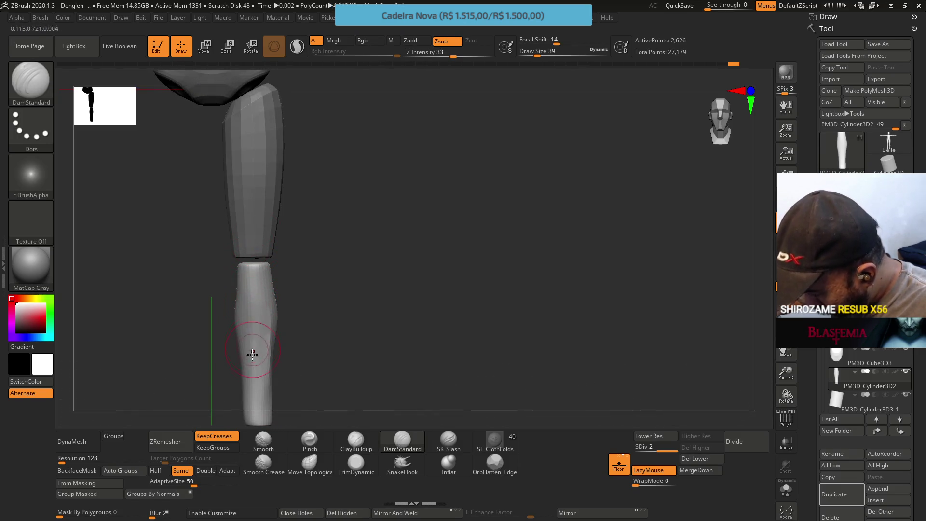
{"action": "key", "text": "ctrl"}
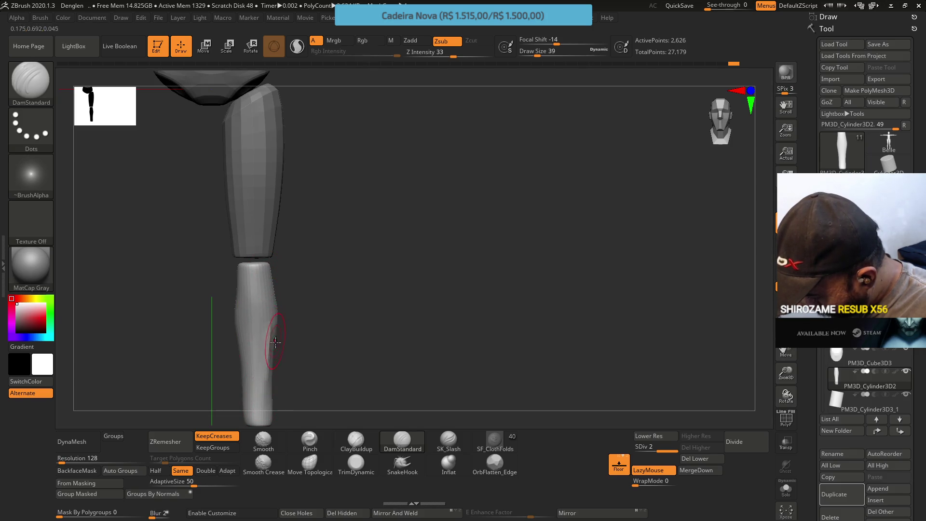
{"action": "key", "text": "ctrl"}
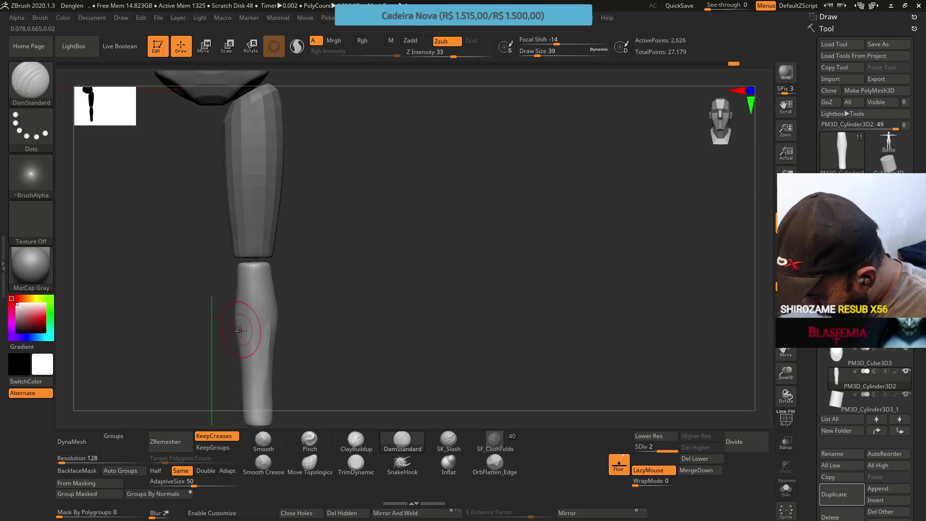
{"action": "key", "text": "ctrl"}
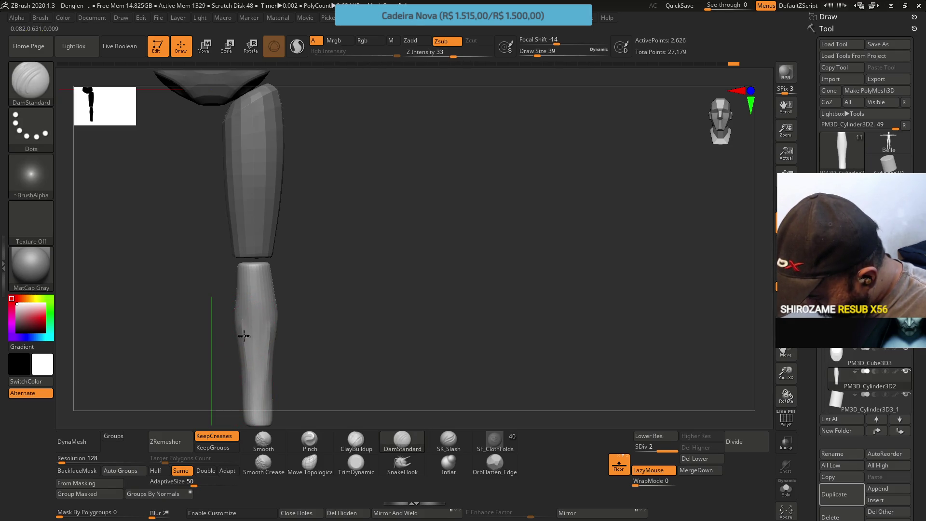
{"action": "mouse_move", "coordinate": [256, 349]}
{"action": "right_mouse_down"}
{"action": "mouse_move", "coordinate": [277, 314]}
{"action": "mouse_move", "coordinate": [283, 336]}
{"action": "mouse_move", "coordinate": [277, 316]}
{"action": "right_mouse_up"}
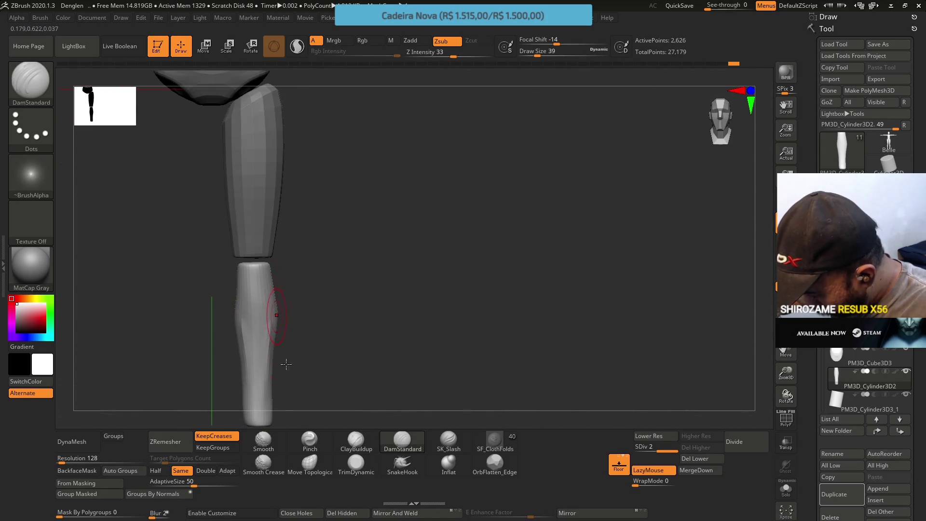
Step: Shape the shin with ClayBuildup and TrimDynamic, then drop to subdivision level 1
{"action": "left_click", "coordinate": [356, 440]}
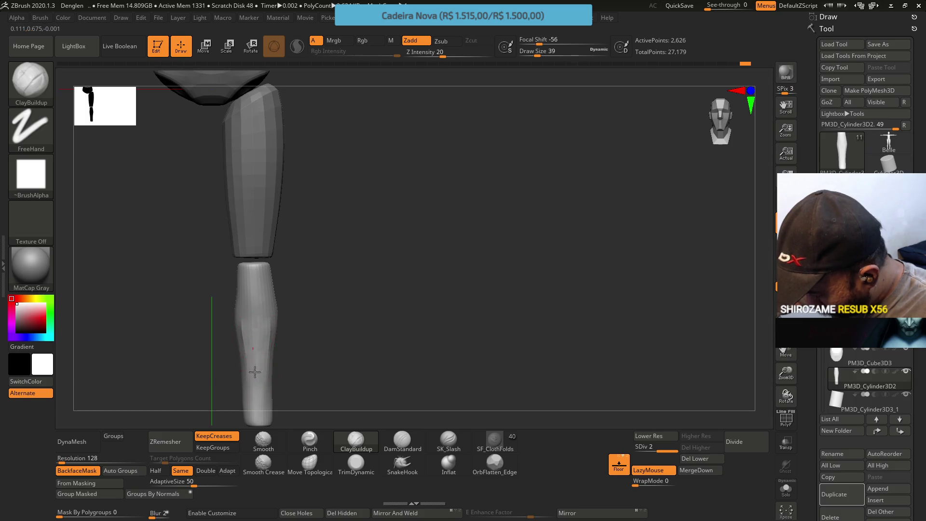
{"action": "mouse_move", "coordinate": [269, 338]}
{"action": "right_mouse_down"}
{"action": "mouse_move", "coordinate": [252, 290]}
{"action": "mouse_move", "coordinate": [270, 319]}
{"action": "right_mouse_up"}
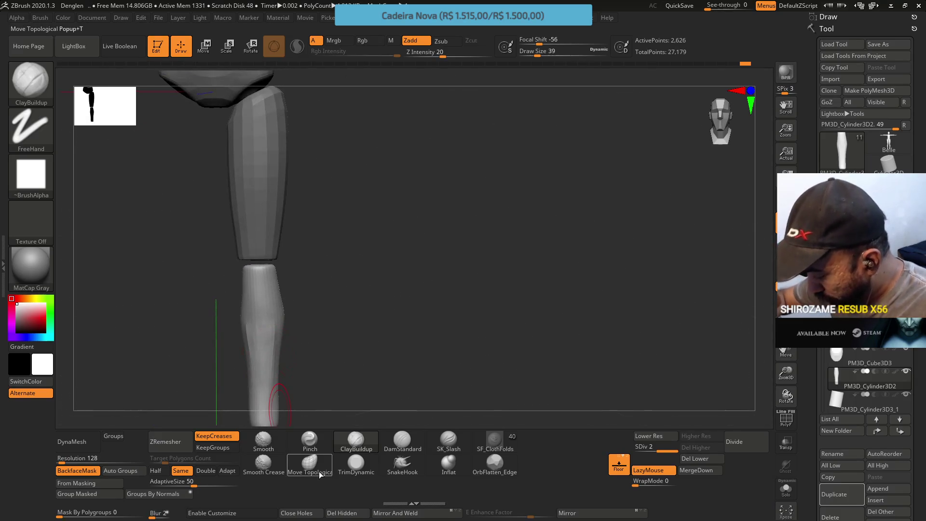
{"action": "left_click", "coordinate": [344, 458]}
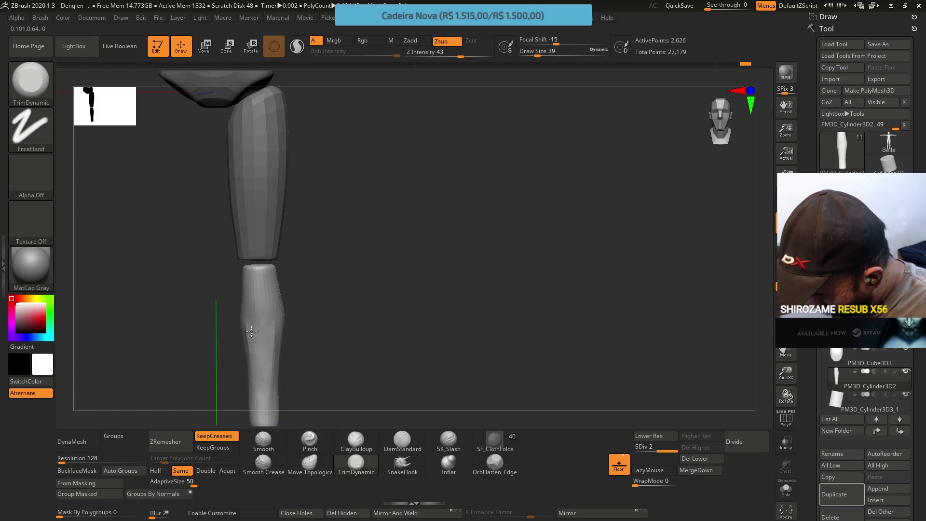
{"action": "mouse_move", "coordinate": [261, 400]}
{"action": "right_mouse_down"}
{"action": "mouse_move", "coordinate": [271, 312]}
{"action": "mouse_move", "coordinate": [256, 275]}
{"action": "right_mouse_up"}
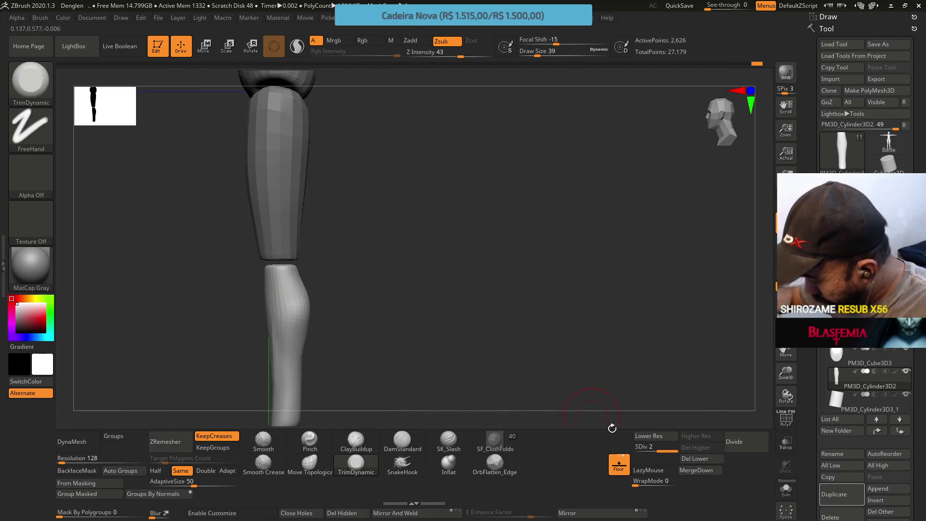
{"action": "left_click", "coordinate": [642, 447]}
{"action": "right_click_drag", "start_coordinate": [290, 320], "coordinate": [285, 302], "text": "shift"}
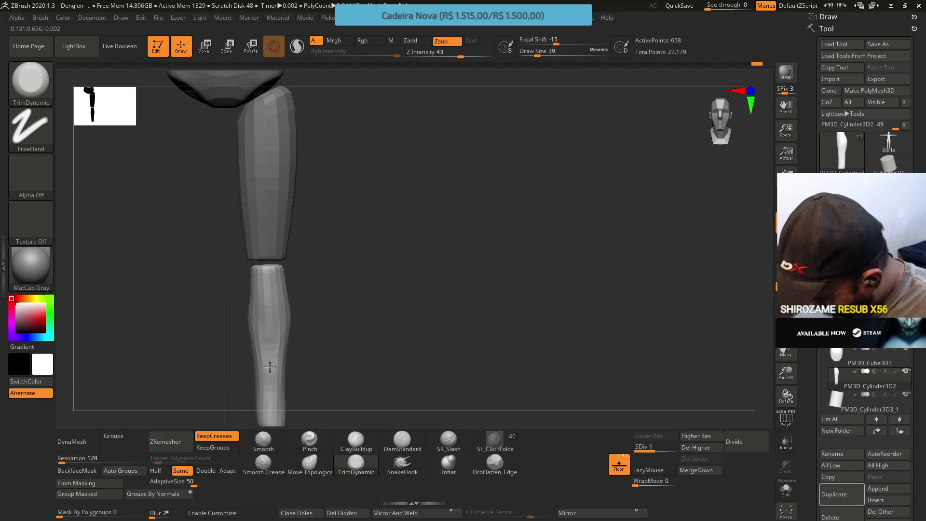
{"action": "mouse_move", "coordinate": [269, 406]}
{"action": "right_mouse_down"}
{"action": "mouse_move", "coordinate": [302, 331]}
{"action": "mouse_move", "coordinate": [300, 310]}
{"action": "right_mouse_up"}
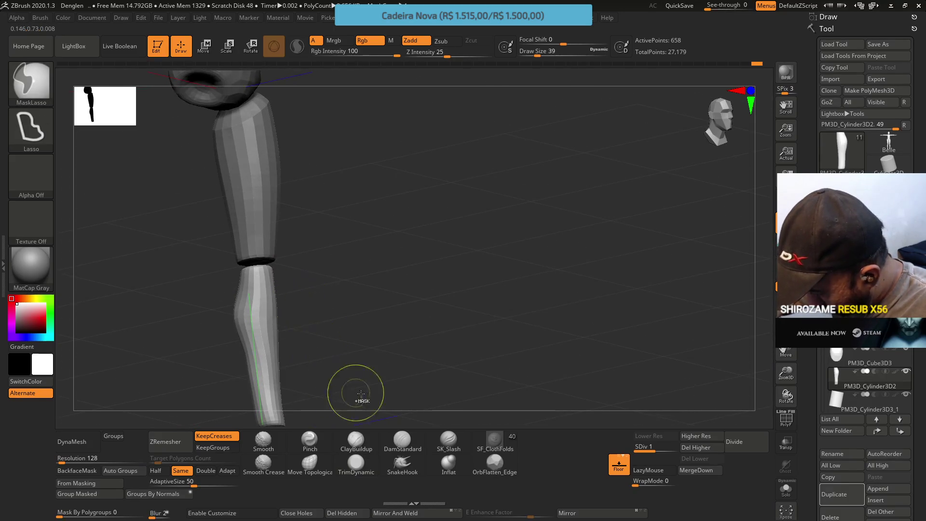
Step: Enlarge the brush from 39 to 44 and stand the leg upright with the calf on the right
{"action": "right_click_drag", "start_coordinate": [341, 389], "coordinate": [381, 410]}
{"action": "right_click_drag", "start_coordinate": [348, 350], "coordinate": [305, 362], "text": "shift"}
{"action": "key", "text": "s"}
{"action": "left_click_drag", "start_coordinate": [320, 364], "coordinate": [324, 364]}
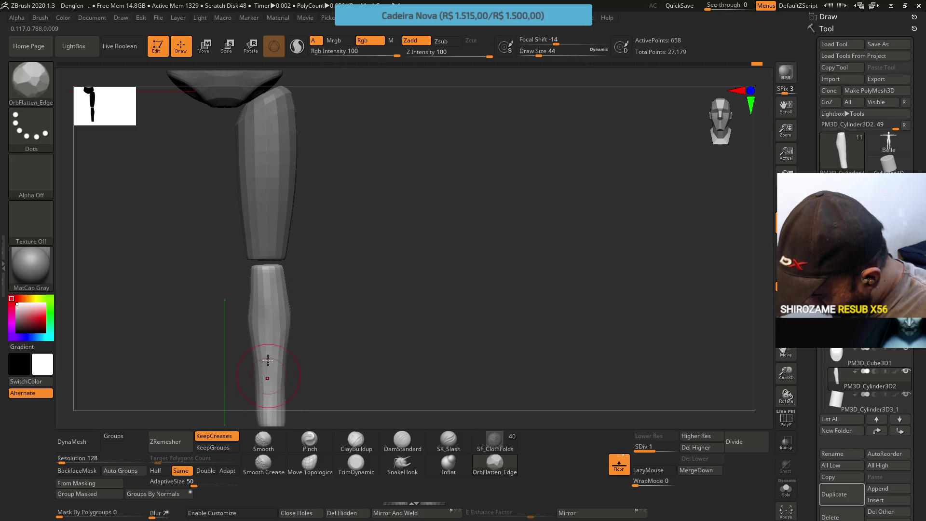
{"action": "mouse_move", "coordinate": [268, 394]}
{"action": "right_mouse_down", "text": "alt"}
{"action": "mouse_move", "coordinate": [271, 335]}
{"action": "mouse_move", "coordinate": [290, 338]}
{"action": "mouse_move", "coordinate": [314, 321]}
{"action": "mouse_move", "coordinate": [306, 215]}
{"action": "right_mouse_up", "text": "alt"}
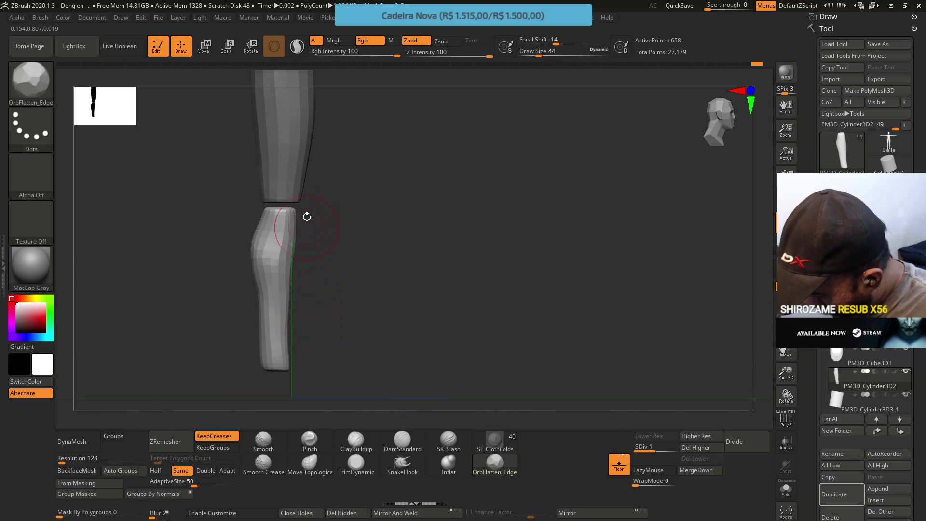
{"action": "right_click_drag", "start_coordinate": [296, 256], "coordinate": [273, 318]}
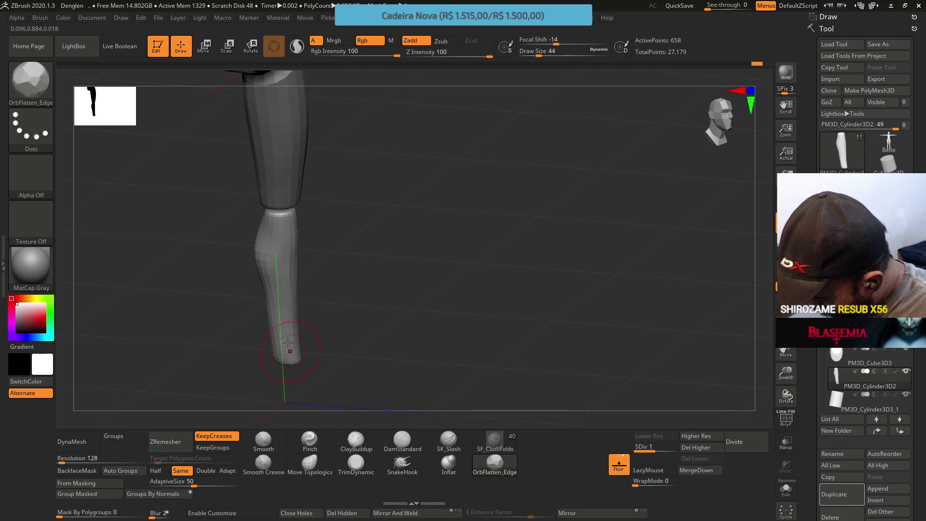
{"action": "mouse_move", "coordinate": [288, 345]}
{"action": "right_mouse_down"}
{"action": "mouse_move", "coordinate": [279, 277]}
{"action": "mouse_move", "coordinate": [300, 258]}
{"action": "right_mouse_up"}
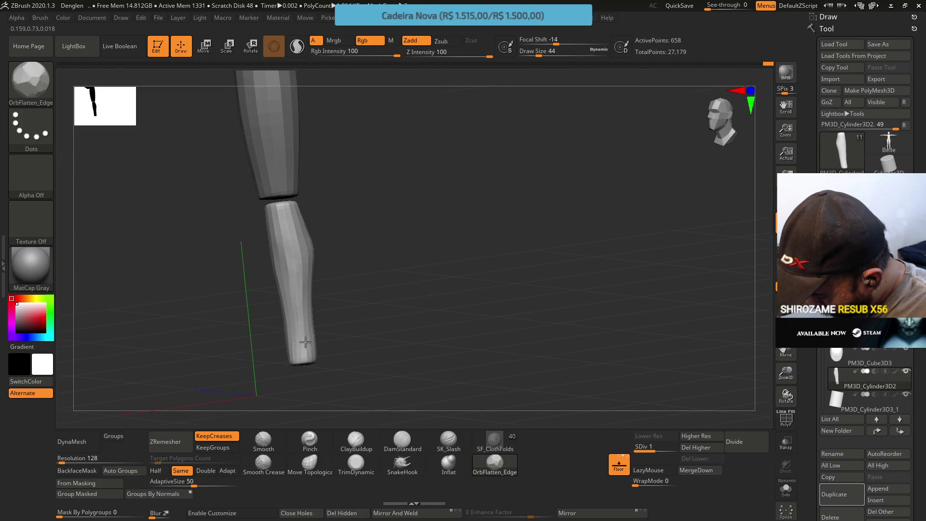
{"action": "right_click_drag", "start_coordinate": [306, 314], "coordinate": [303, 267]}
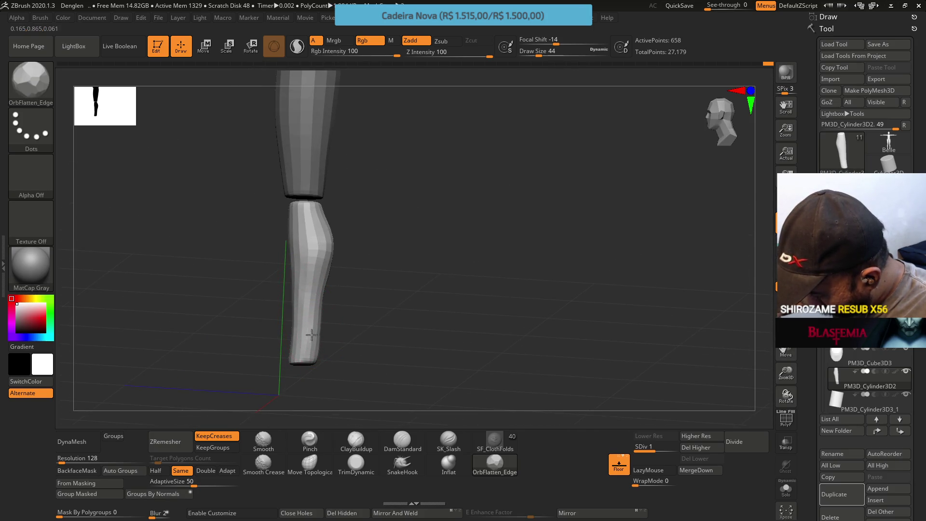
{"action": "mouse_move", "coordinate": [312, 328]}
{"action": "right_mouse_down"}
{"action": "mouse_move", "coordinate": [310, 290]}
{"action": "mouse_move", "coordinate": [363, 302]}
{"action": "mouse_move", "coordinate": [331, 222]}
{"action": "mouse_move", "coordinate": [356, 287]}
{"action": "mouse_move", "coordinate": [375, 277]}
{"action": "mouse_move", "coordinate": [360, 248]}
{"action": "right_mouse_up"}
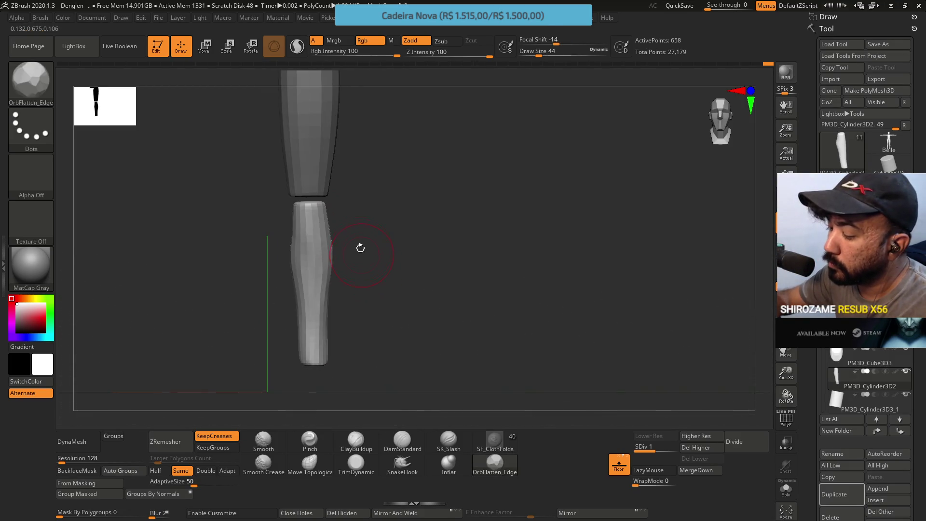
Step: Build up clay bulges on the lower leg and around the knee with ClayBuildup
{"action": "left_click", "coordinate": [356, 440]}
{"action": "left_click_drag", "start_coordinate": [313, 256], "coordinate": [310, 253]}
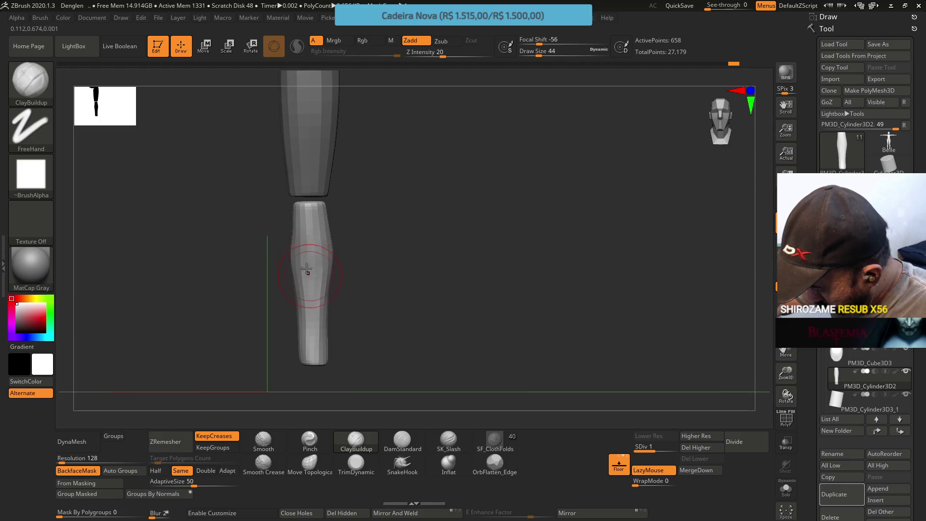
{"action": "right_click_drag", "start_coordinate": [309, 263], "coordinate": [344, 250]}
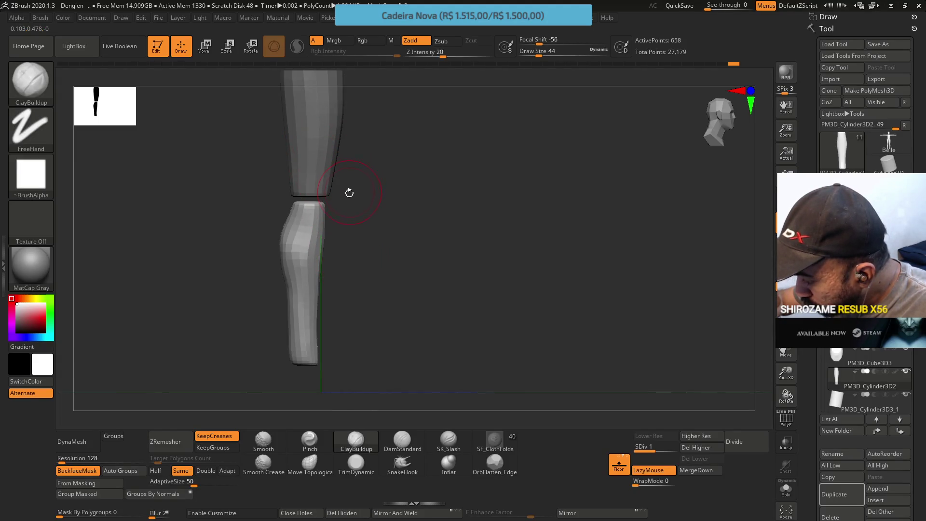
{"action": "mouse_move", "coordinate": [322, 239]}
{"action": "right_mouse_down"}
{"action": "mouse_move", "coordinate": [337, 224]}
{"action": "mouse_move", "coordinate": [316, 206]}
{"action": "mouse_move", "coordinate": [296, 213]}
{"action": "right_mouse_up"}
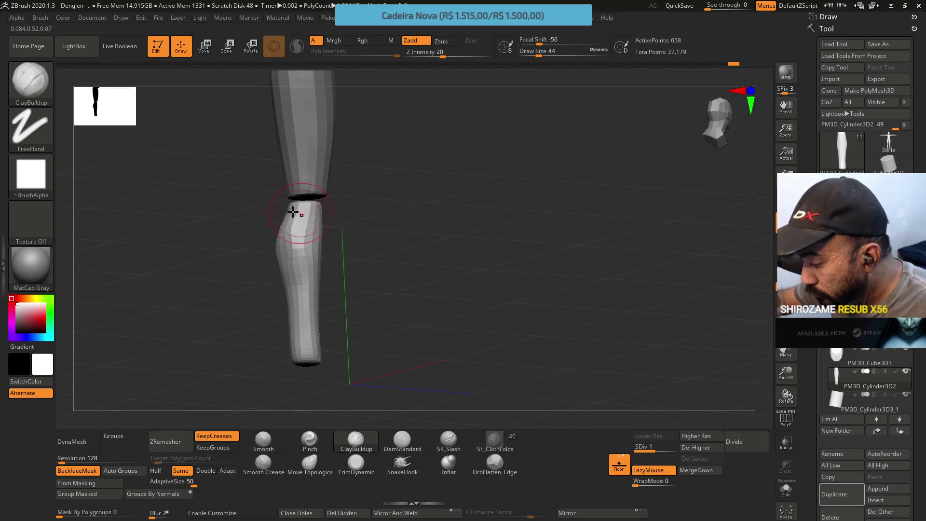
{"action": "left_click_drag", "start_coordinate": [281, 244], "coordinate": [284, 248]}
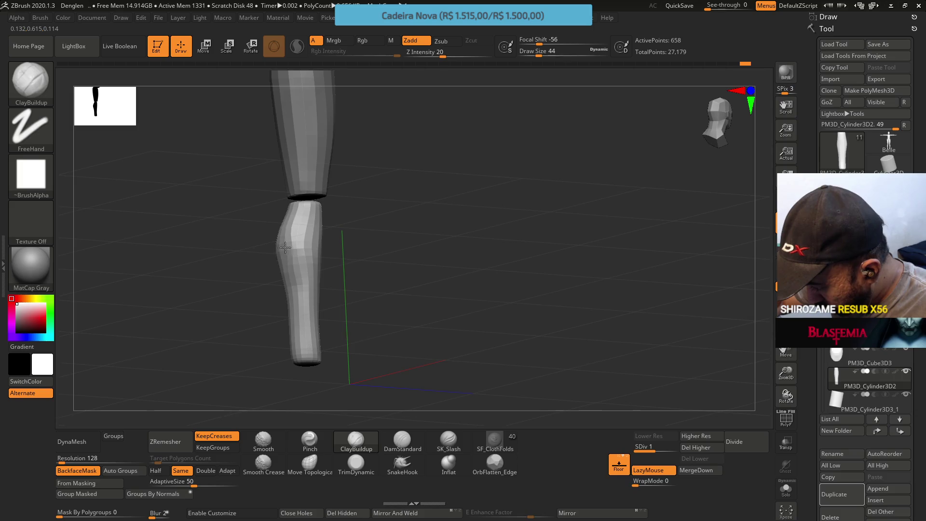
{"action": "mouse_move", "coordinate": [287, 249]}
{"action": "right_mouse_down", "text": "shift"}
{"action": "mouse_move", "coordinate": [275, 224]}
{"action": "mouse_move", "coordinate": [360, 253]}
{"action": "right_mouse_up", "text": "shift"}
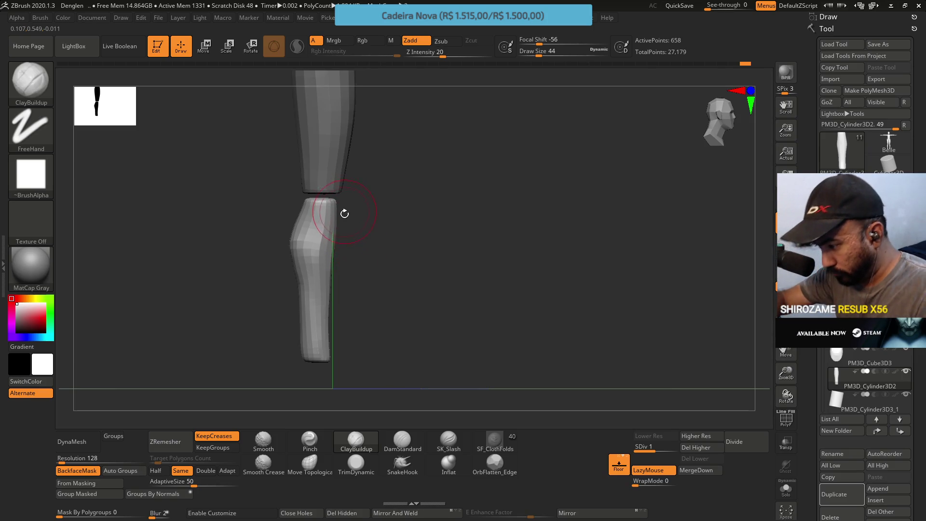
{"action": "mouse_move", "coordinate": [351, 279]}
{"action": "right_mouse_down", "text": "shift"}
{"action": "mouse_move", "coordinate": [366, 260]}
{"action": "mouse_move", "coordinate": [356, 264]}
{"action": "mouse_move", "coordinate": [355, 234]}
{"action": "right_mouse_up", "text": "shift"}
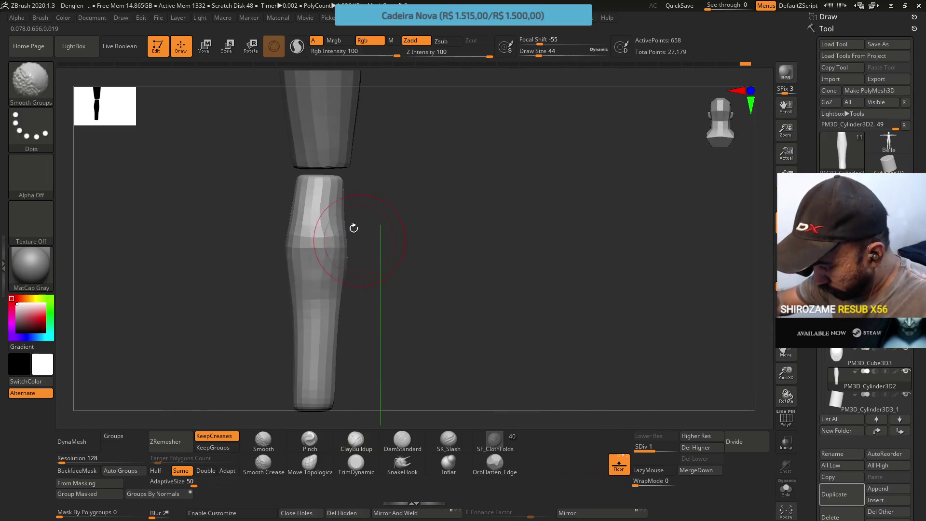
Step: Mask the upper part of the lower leg and switch to Move Topological (BMT)
{"action": "mouse_move", "coordinate": [311, 201]}
{"action": "left_mouse_down", "text": "ctrl"}
{"action": "mouse_move", "coordinate": [324, 190]}
{"action": "mouse_move", "coordinate": [283, 189]}
{"action": "mouse_move", "coordinate": [323, 208]}
{"action": "left_mouse_up", "text": "ctrl"}
{"action": "key", "text": "b"}
{"action": "key", "text": "m"}
{"action": "key", "text": "t"}
{"action": "left_click_drag", "start_coordinate": [270, 145], "coordinate": [319, 145]}
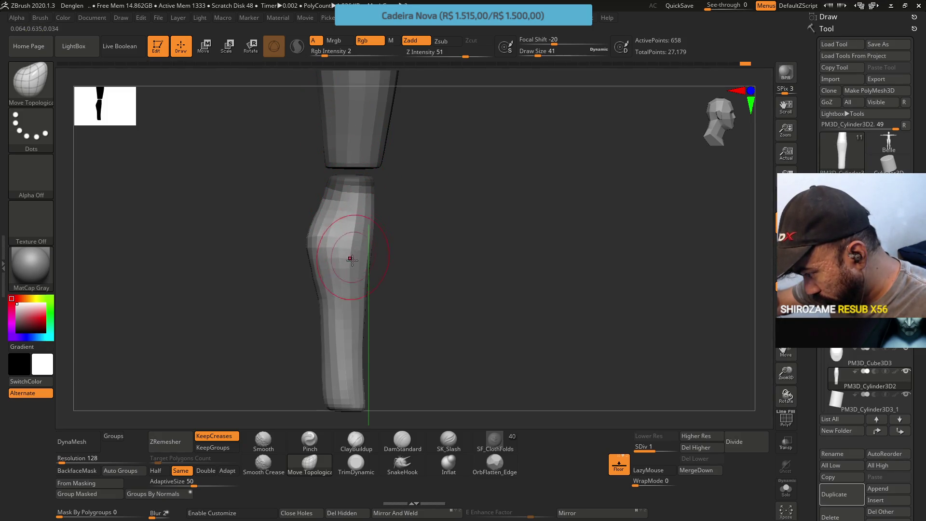
Step: Lasso-mask the leg's right side and knee area, and shrink the brush from 41 to 27
{"action": "key", "text": "ctrl"}
{"action": "left_click_drag", "start_coordinate": [353, 305], "coordinate": [430, 318], "text": "ctrl"}
{"action": "mouse_move", "coordinate": [360, 224]}
{"action": "left_mouse_down", "text": "ctrl"}
{"action": "mouse_move", "coordinate": [359, 424]}
{"action": "mouse_move", "coordinate": [409, 255]}
{"action": "left_mouse_up", "text": "ctrl"}
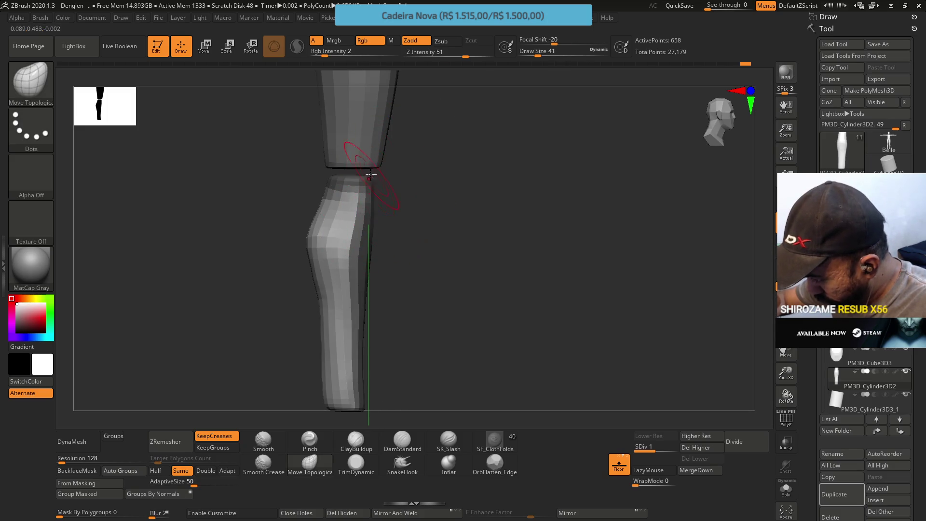
{"action": "mouse_move", "coordinate": [392, 196]}
{"action": "left_mouse_down", "text": "ctrl"}
{"action": "mouse_move", "coordinate": [382, 176]}
{"action": "mouse_move", "coordinate": [385, 114]}
{"action": "left_mouse_up", "text": "ctrl"}
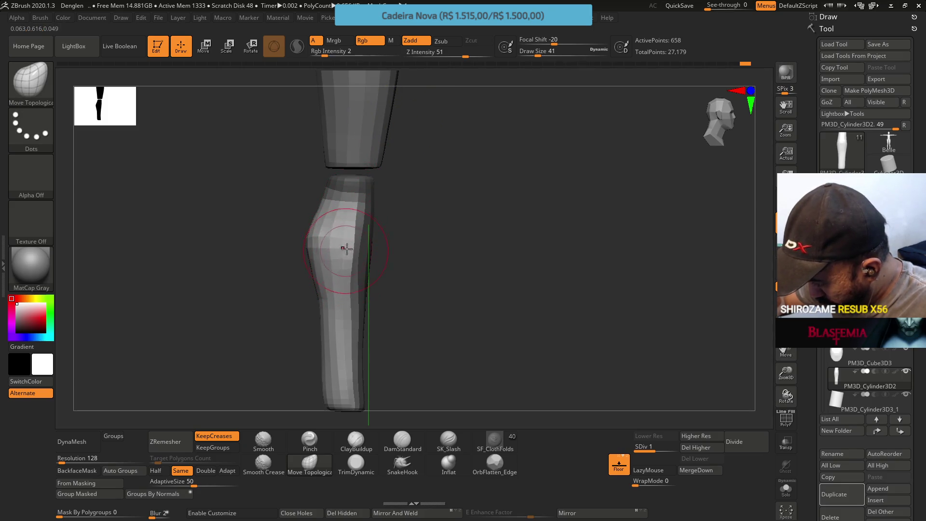
{"action": "mouse_move", "coordinate": [359, 261]}
{"action": "left_mouse_down"}
{"action": "mouse_move", "coordinate": [350, 216]}
{"action": "mouse_move", "coordinate": [337, 246]}
{"action": "mouse_move", "coordinate": [324, 248]}
{"action": "left_mouse_up"}
{"action": "key", "text": "s"}
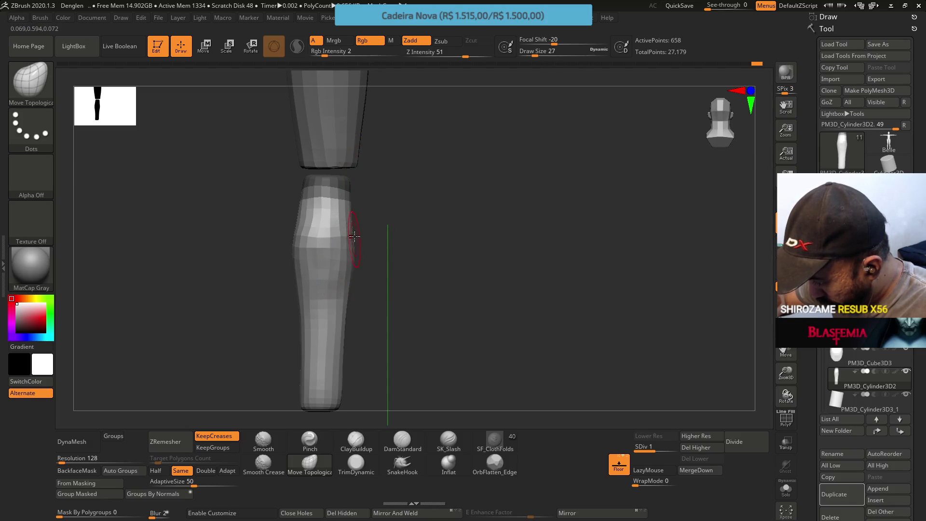
{"action": "mouse_move", "coordinate": [360, 224]}
{"action": "left_mouse_down"}
{"action": "mouse_move", "coordinate": [389, 230]}
{"action": "mouse_move", "coordinate": [410, 215]}
{"action": "mouse_move", "coordinate": [351, 248]}
{"action": "mouse_move", "coordinate": [406, 249]}
{"action": "mouse_move", "coordinate": [383, 286]}
{"action": "mouse_move", "coordinate": [362, 293]}
{"action": "mouse_move", "coordinate": [377, 319]}
{"action": "mouse_move", "coordinate": [362, 311]}
{"action": "mouse_move", "coordinate": [357, 376]}
{"action": "left_mouse_up"}
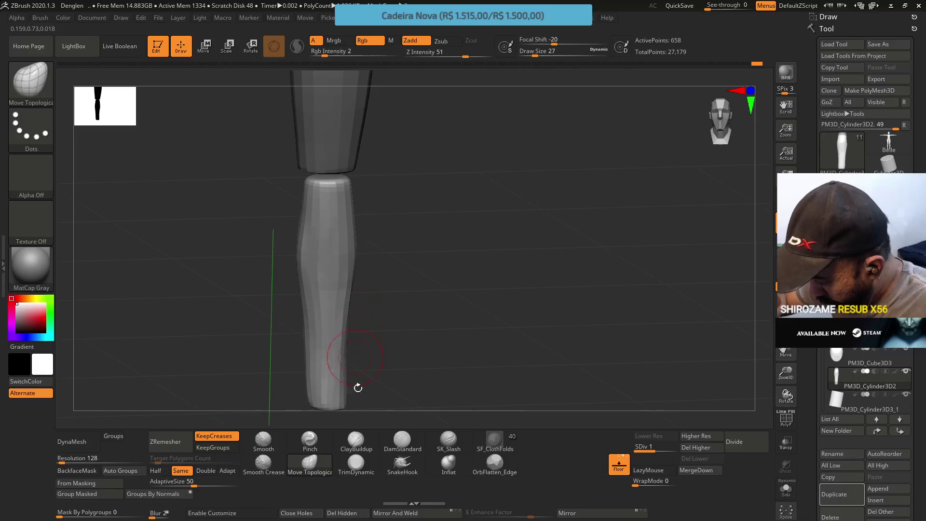
Step: Select TrimDynamic and set the brush size to 49
{"action": "left_click", "coordinate": [356, 462]}
{"action": "key", "text": "s"}
{"action": "left_click", "coordinate": [367, 303]}
{"action": "mouse_move", "coordinate": [367, 302]}
{"action": "left_mouse_down"}
{"action": "mouse_move", "coordinate": [380, 270]}
{"action": "mouse_move", "coordinate": [315, 240]}
{"action": "left_mouse_up"}
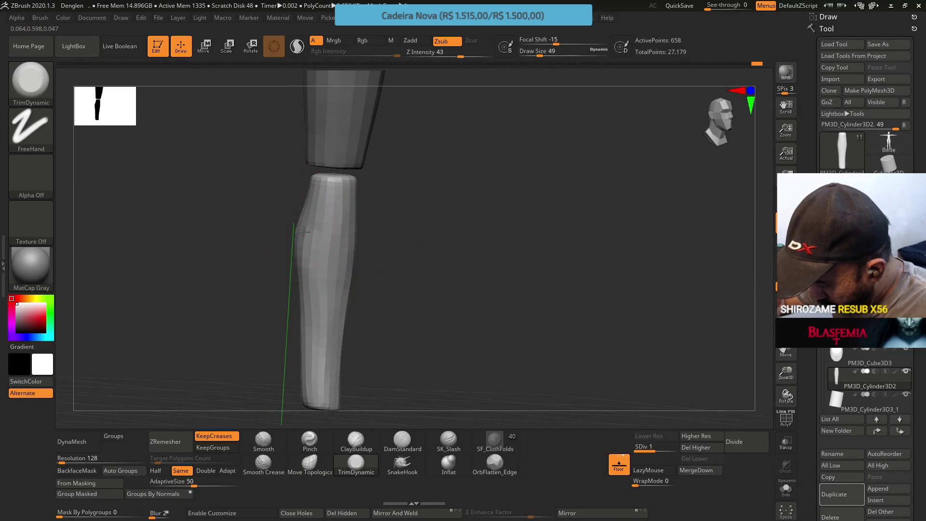
Step: Subdivide the lower leg one level to 2,626 points
{"action": "left_click_drag", "start_coordinate": [304, 261], "coordinate": [326, 240]}
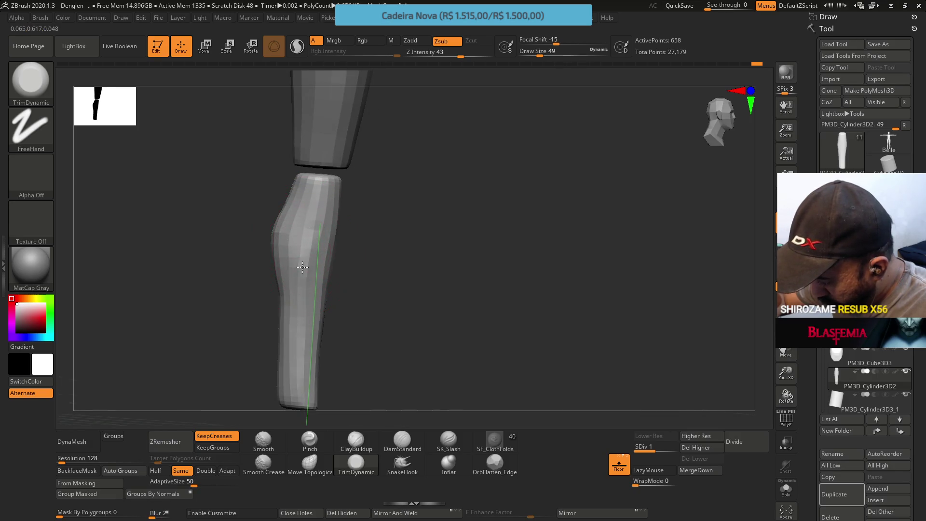
{"action": "left_click_drag", "start_coordinate": [315, 279], "coordinate": [290, 223]}
{"action": "mouse_move", "coordinate": [276, 208]}
{"action": "right_mouse_down"}
{"action": "mouse_move", "coordinate": [268, 236]}
{"action": "mouse_move", "coordinate": [280, 207]}
{"action": "mouse_move", "coordinate": [273, 188]}
{"action": "mouse_move", "coordinate": [268, 273]}
{"action": "mouse_move", "coordinate": [308, 248]}
{"action": "mouse_move", "coordinate": [327, 252]}
{"action": "right_mouse_up"}
{"action": "key", "text": "d"}
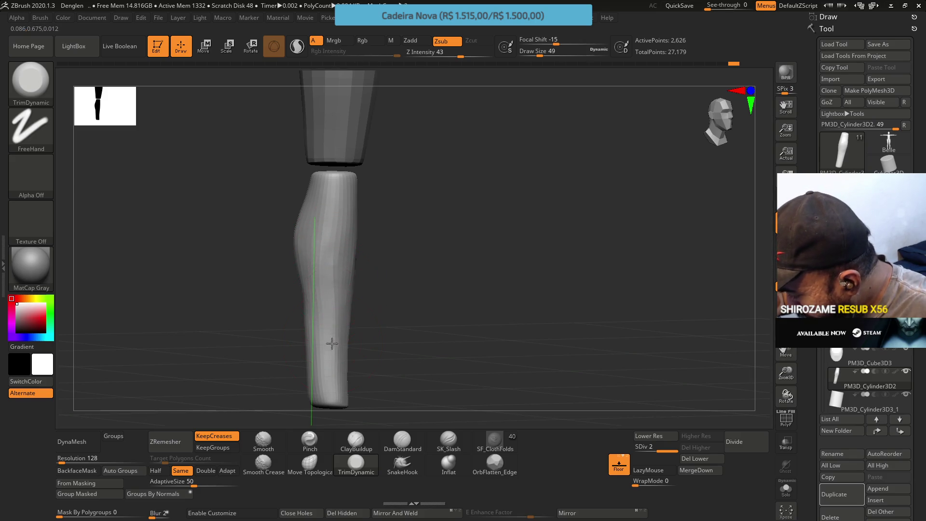
Step: Trim flat planes along the shin with TrimDynamic, then select ClayBuildup
{"action": "mouse_move", "coordinate": [341, 324]}
{"action": "right_mouse_down"}
{"action": "mouse_move", "coordinate": [320, 269]}
{"action": "mouse_move", "coordinate": [357, 263]}
{"action": "mouse_move", "coordinate": [356, 271]}
{"action": "right_mouse_up"}
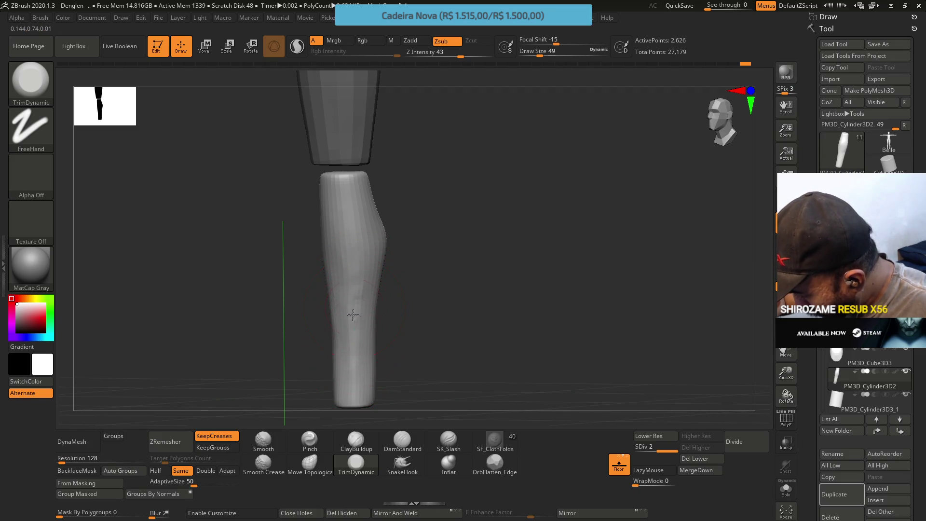
{"action": "mouse_move", "coordinate": [363, 283]}
{"action": "left_mouse_down"}
{"action": "mouse_move", "coordinate": [356, 305]}
{"action": "mouse_move", "coordinate": [352, 258]}
{"action": "mouse_move", "coordinate": [351, 357]}
{"action": "left_mouse_up"}
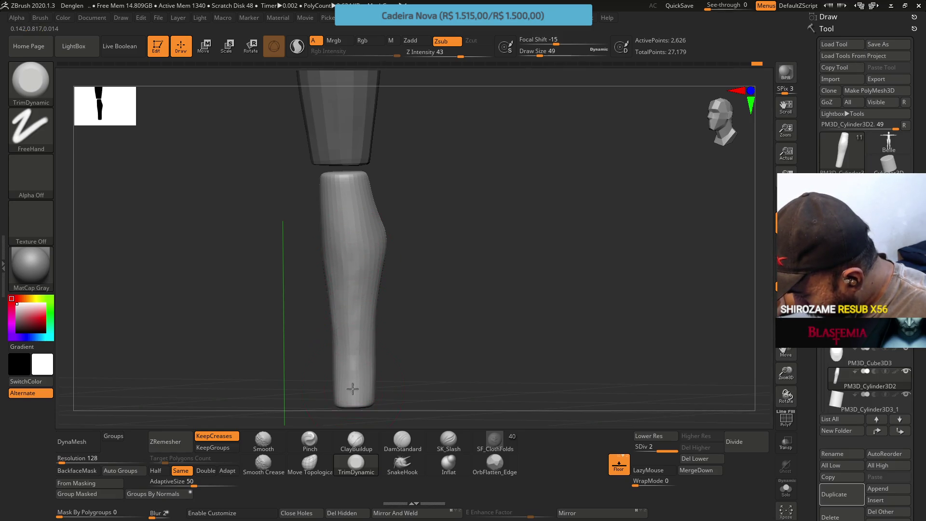
{"action": "right_click_drag", "start_coordinate": [342, 341], "coordinate": [372, 279]}
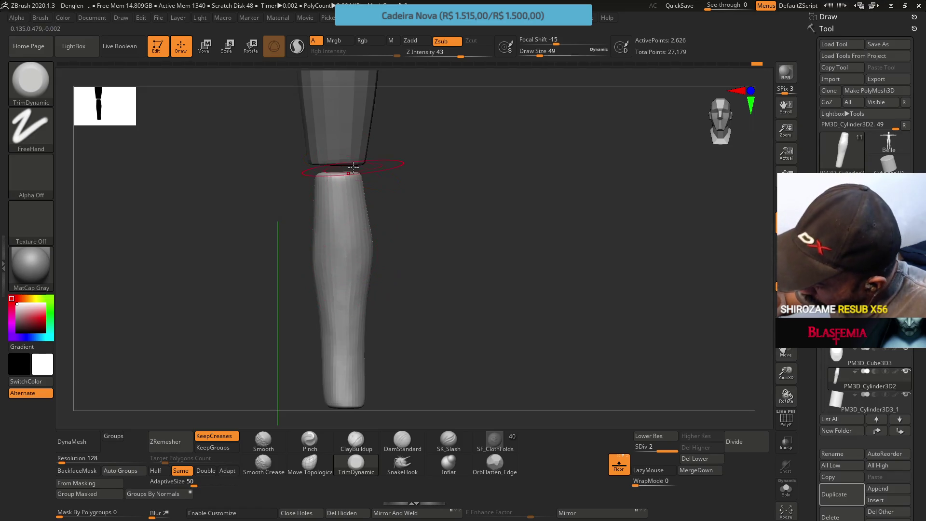
{"action": "left_click", "coordinate": [356, 439]}
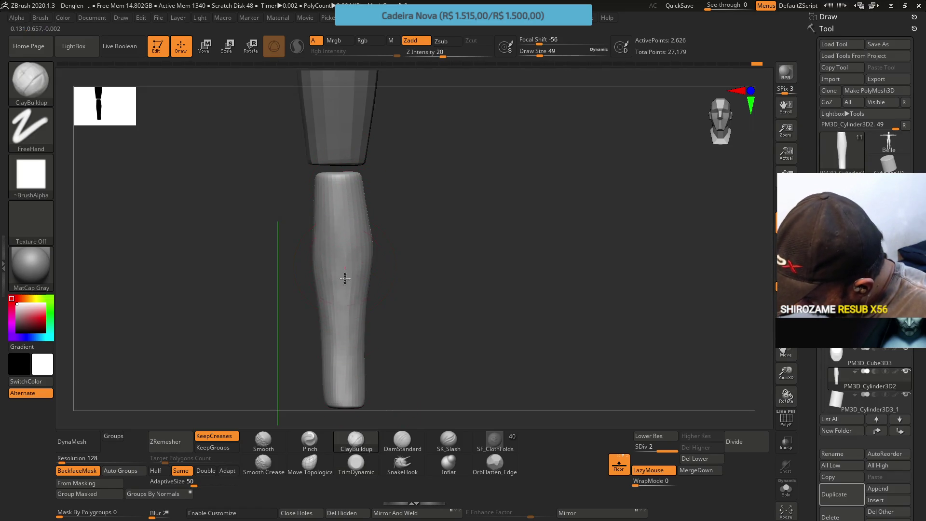
Step: Drop to SDiv 1 and ZRemesh the lower leg into a 656-point low-poly mesh
{"action": "mouse_move", "coordinate": [410, 289]}
{"action": "right_mouse_down", "text": "alt"}
{"action": "mouse_move", "coordinate": [433, 202]}
{"action": "mouse_move", "coordinate": [421, 200]}
{"action": "right_mouse_up", "text": "alt"}
{"action": "left_click", "coordinate": [649, 436]}
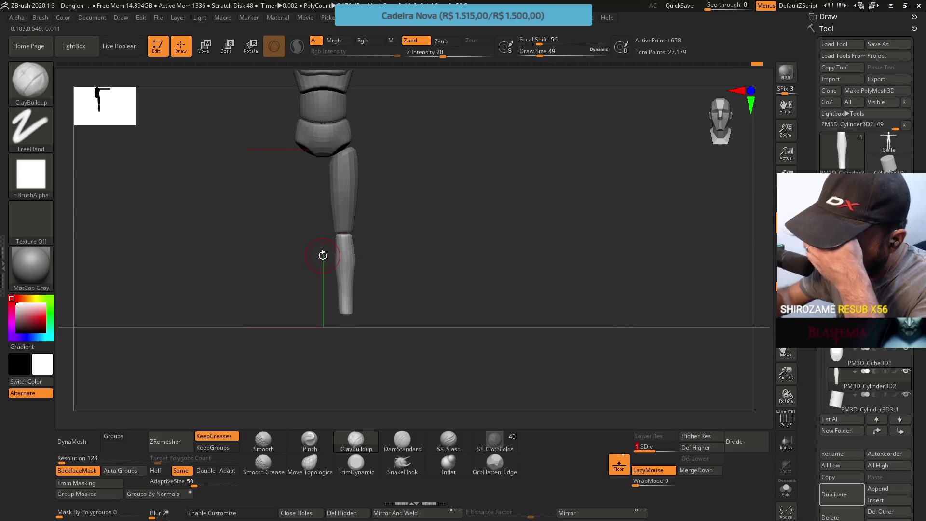
{"action": "left_click", "coordinate": [178, 444]}
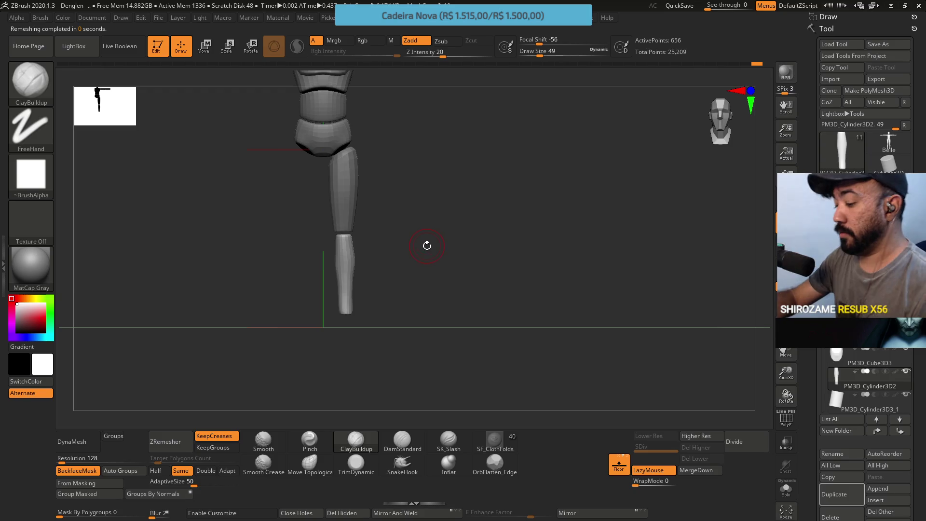
{"action": "mouse_move", "coordinate": [430, 233]}
{"action": "left_mouse_down", "text": "alt"}
{"action": "mouse_move", "coordinate": [421, 275]}
{"action": "mouse_move", "coordinate": [420, 169]}
{"action": "mouse_move", "coordinate": [417, 308]}
{"action": "mouse_move", "coordinate": [394, 193]}
{"action": "left_mouse_up", "text": "alt"}
{"action": "key", "text": "f"}
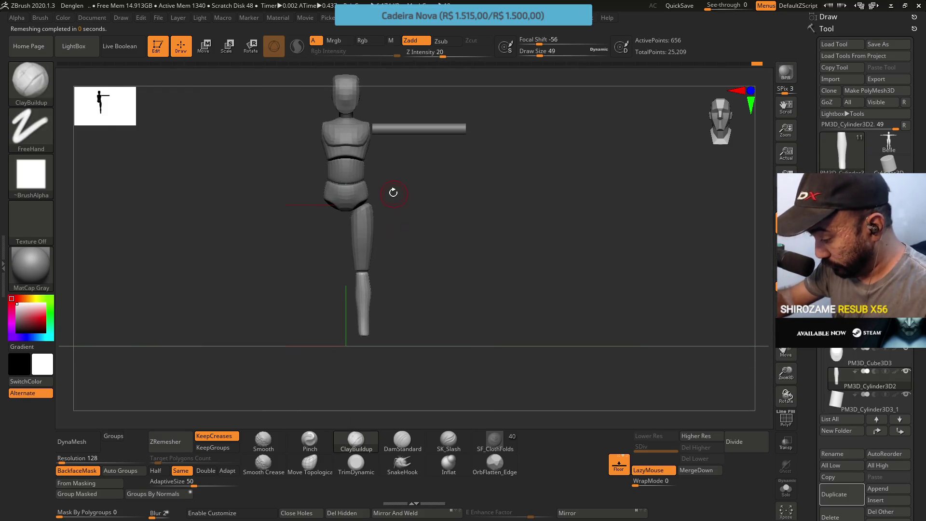
Step: Scale the lower leg slightly larger with the Move gizmo, then return to Move Topological
{"action": "left_click", "coordinate": [211, 47]}
{"action": "left_click_drag", "start_coordinate": [424, 347], "coordinate": [420, 232], "text": "alt"}
{"action": "mouse_move", "coordinate": [370, 293]}
{"action": "left_mouse_down"}
{"action": "mouse_move", "coordinate": [364, 277]}
{"action": "mouse_move", "coordinate": [403, 270]}
{"action": "left_mouse_up"}
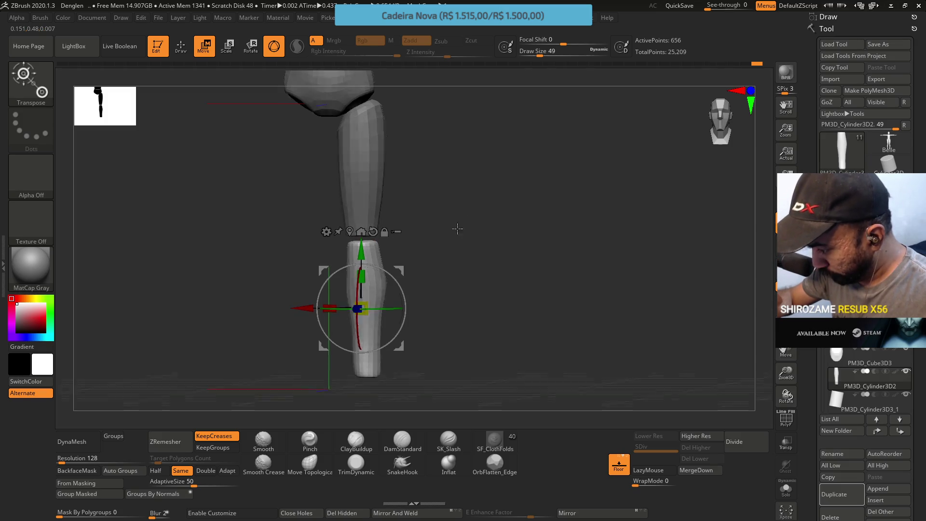
{"action": "left_click_drag", "start_coordinate": [460, 227], "coordinate": [432, 175]}
{"action": "mouse_move", "coordinate": [403, 267]}
{"action": "left_mouse_down"}
{"action": "mouse_move", "coordinate": [428, 248]}
{"action": "mouse_move", "coordinate": [482, 257]}
{"action": "mouse_move", "coordinate": [522, 242]}
{"action": "mouse_move", "coordinate": [426, 227]}
{"action": "left_mouse_up"}
{"action": "left_click", "coordinate": [310, 463]}
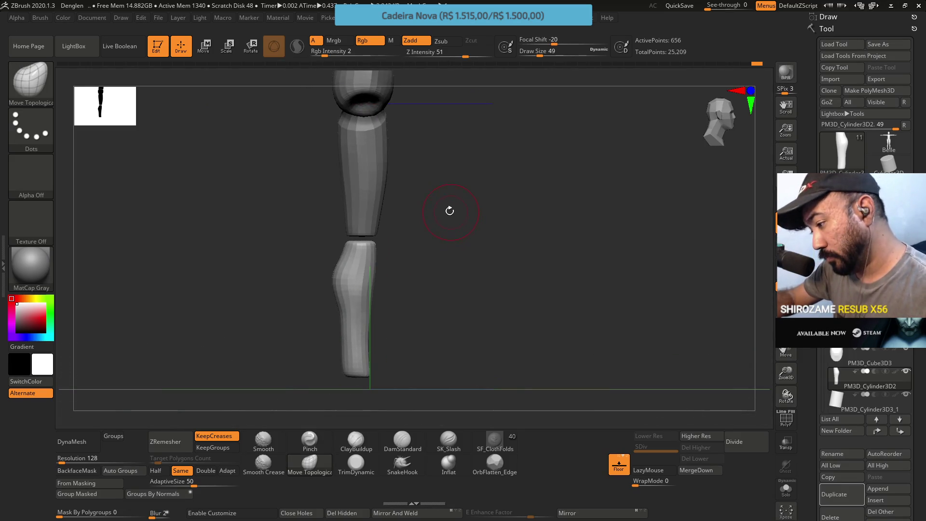
Step: Back at subdivision level 1, select TrimDynamic and enlarge the brush to 65
{"action": "mouse_move", "coordinate": [481, 272]}
{"action": "left_mouse_down"}
{"action": "mouse_move", "coordinate": [471, 287]}
{"action": "mouse_move", "coordinate": [403, 320]}
{"action": "mouse_move", "coordinate": [375, 300]}
{"action": "left_mouse_up"}
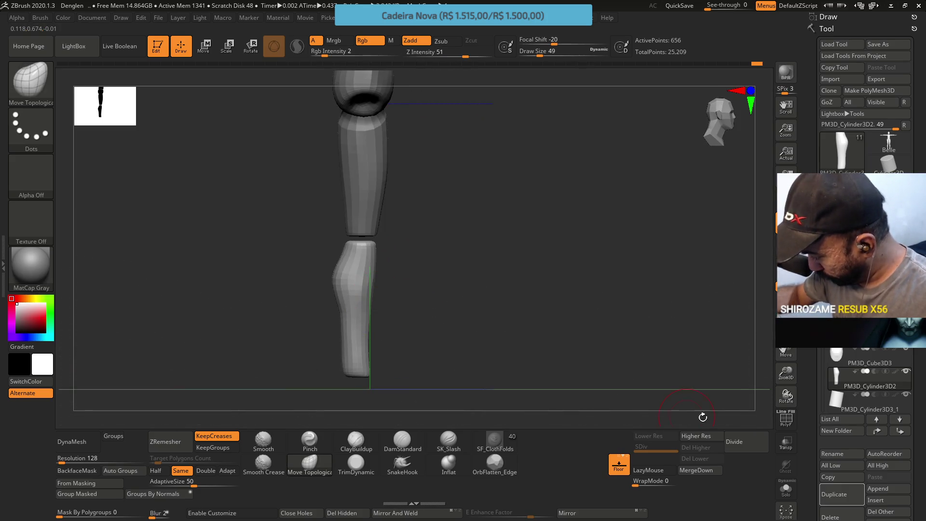
{"action": "left_click", "coordinate": [697, 436]}
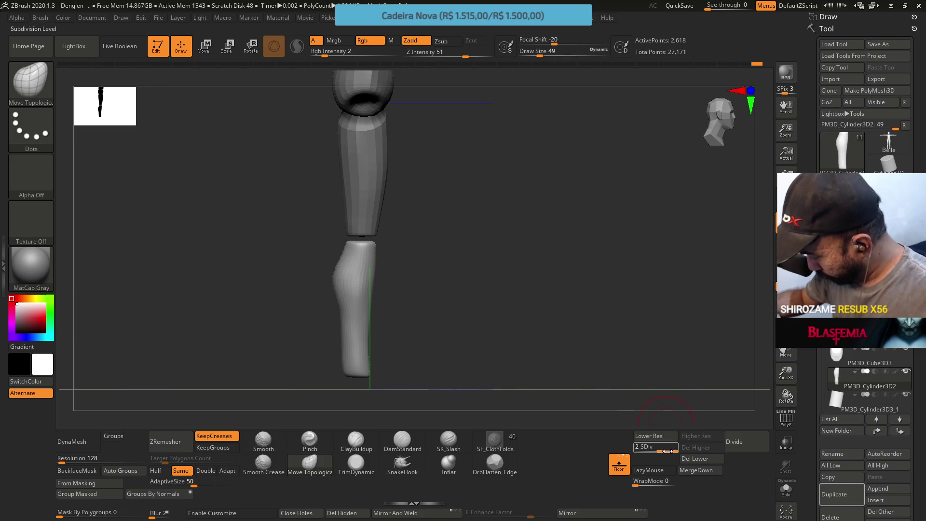
{"action": "left_click", "coordinate": [642, 448]}
{"action": "left_click", "coordinate": [367, 465]}
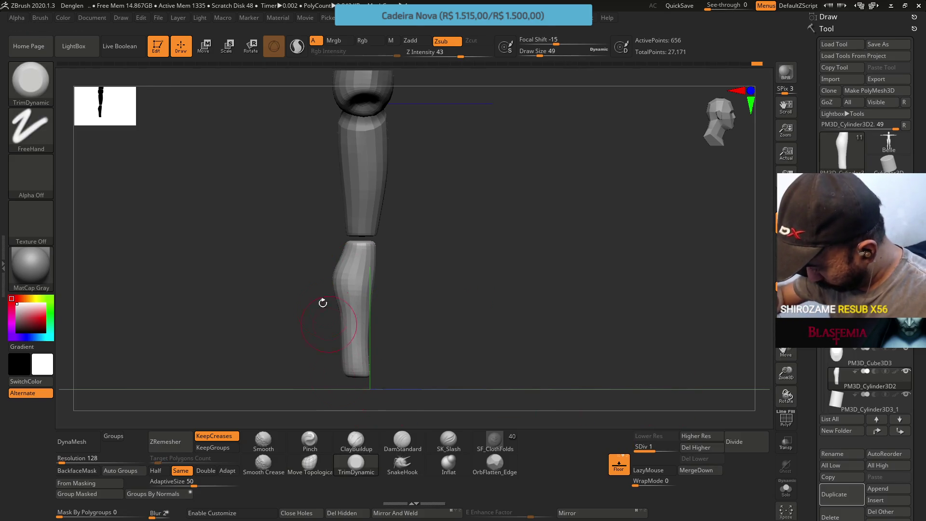
{"action": "left_click_drag", "start_coordinate": [325, 306], "coordinate": [324, 268]}
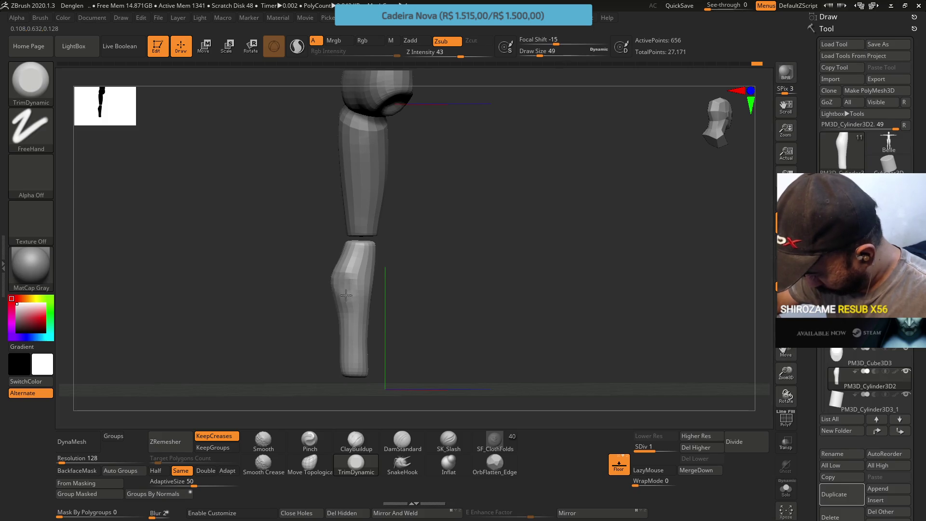
{"action": "mouse_move", "coordinate": [347, 301]}
{"action": "left_mouse_down"}
{"action": "mouse_move", "coordinate": [338, 252]}
{"action": "mouse_move", "coordinate": [344, 276]}
{"action": "mouse_move", "coordinate": [333, 302]}
{"action": "mouse_move", "coordinate": [304, 255]}
{"action": "mouse_move", "coordinate": [283, 250]}
{"action": "left_mouse_up"}
{"action": "key", "text": "s"}
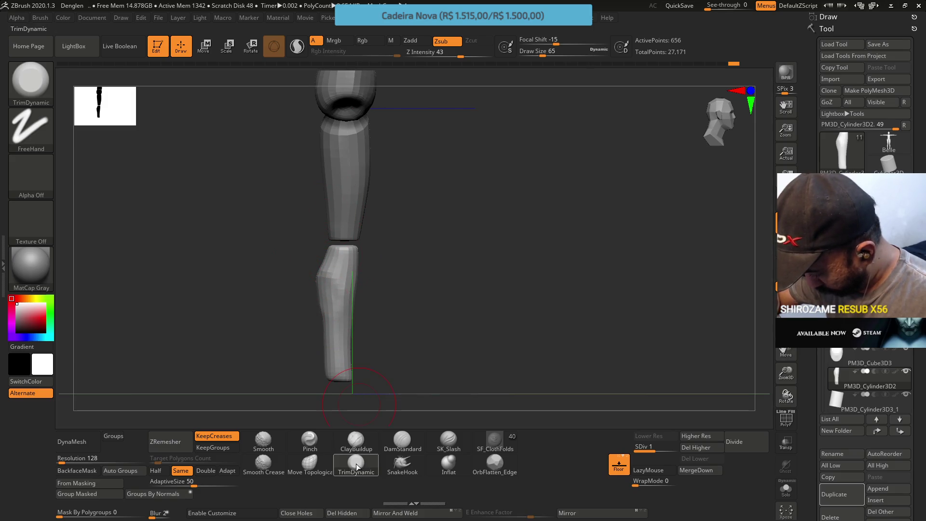
Step: Flatten the lower leg below the knee with TrimDynamic at size 46, then subdivide to level 2
{"action": "left_click", "coordinate": [310, 464]}
{"action": "key", "text": "s"}
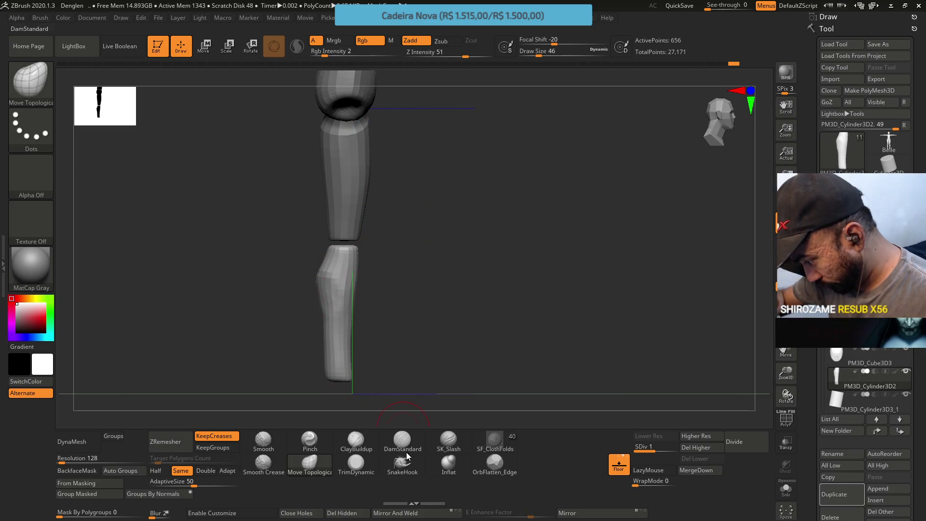
{"action": "left_click", "coordinate": [356, 464]}
{"action": "mouse_move", "coordinate": [322, 276]}
{"action": "left_mouse_down"}
{"action": "mouse_move", "coordinate": [327, 286]}
{"action": "mouse_move", "coordinate": [363, 276]}
{"action": "mouse_move", "coordinate": [370, 263]}
{"action": "mouse_move", "coordinate": [388, 266]}
{"action": "mouse_move", "coordinate": [339, 275]}
{"action": "left_mouse_up"}
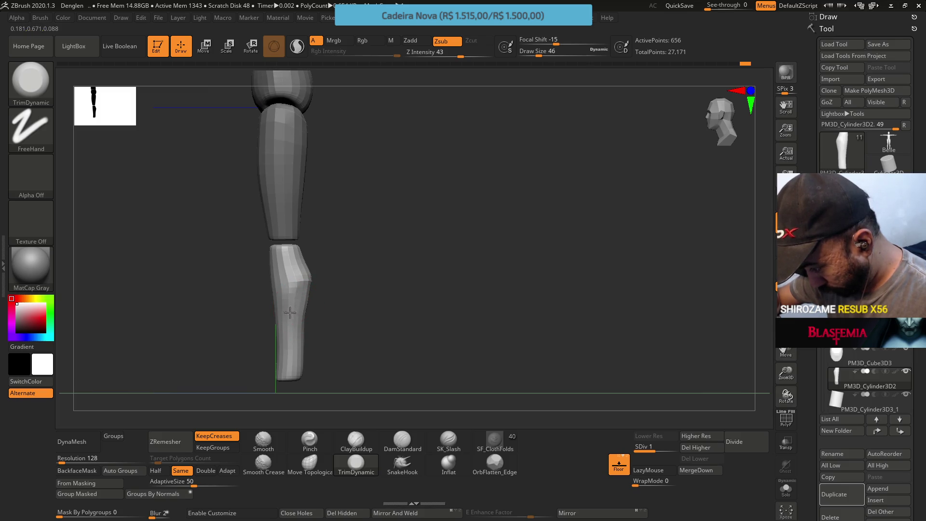
{"action": "mouse_move", "coordinate": [319, 264]}
{"action": "left_mouse_down"}
{"action": "mouse_move", "coordinate": [305, 307]}
{"action": "mouse_move", "coordinate": [320, 296]}
{"action": "left_mouse_up"}
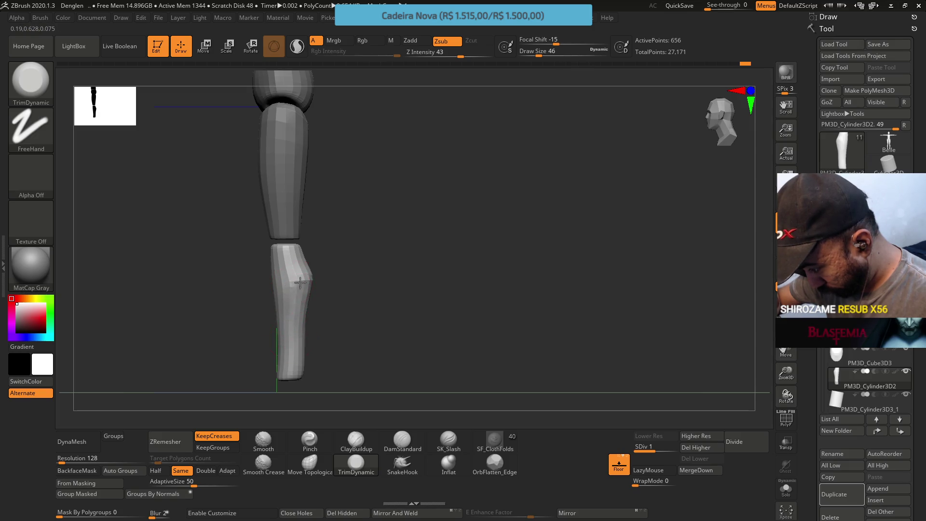
{"action": "key", "text": "ctrl+d"}
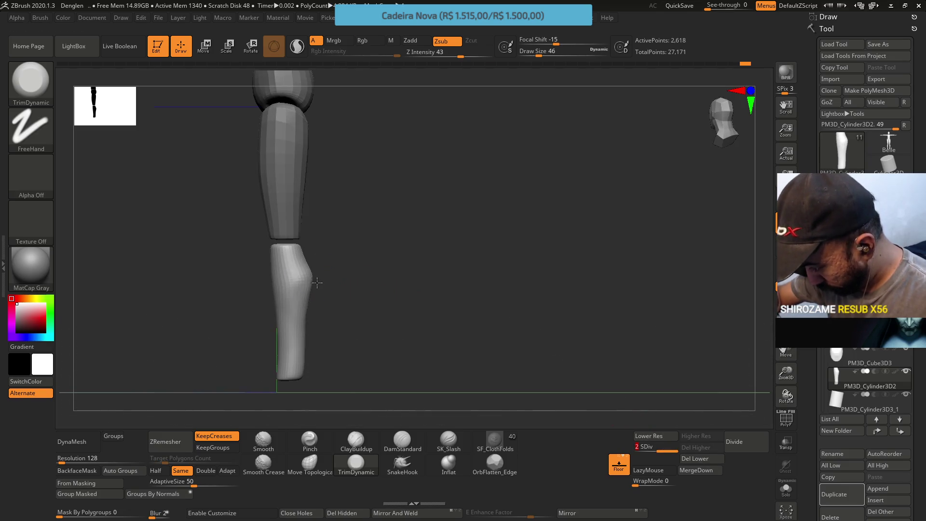
Step: Rotate the lower leg and snap it to a straight side view to inspect its shape
{"action": "mouse_move", "coordinate": [310, 269]}
{"action": "left_mouse_down"}
{"action": "mouse_move", "coordinate": [313, 283]}
{"action": "mouse_move", "coordinate": [313, 222]}
{"action": "left_mouse_up"}
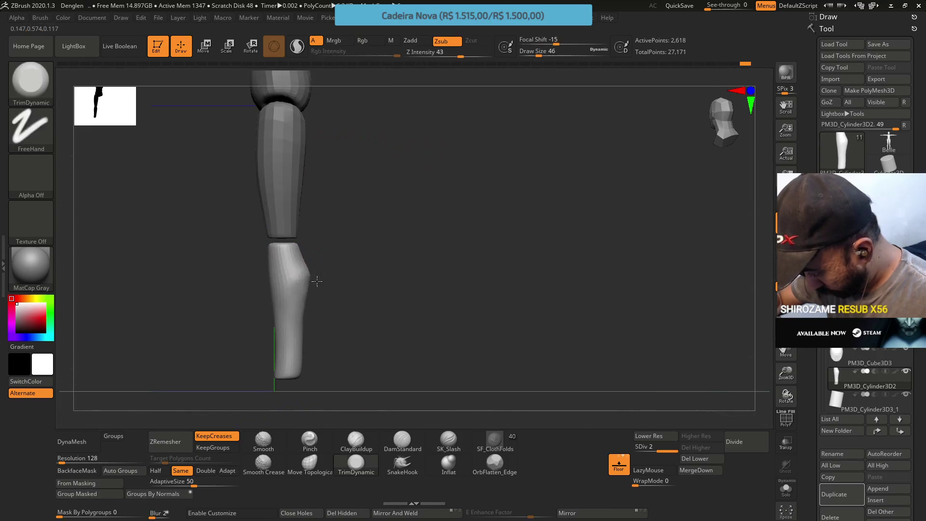
{"action": "key", "text": "ctrl"}
{"action": "key", "text": "alt"}
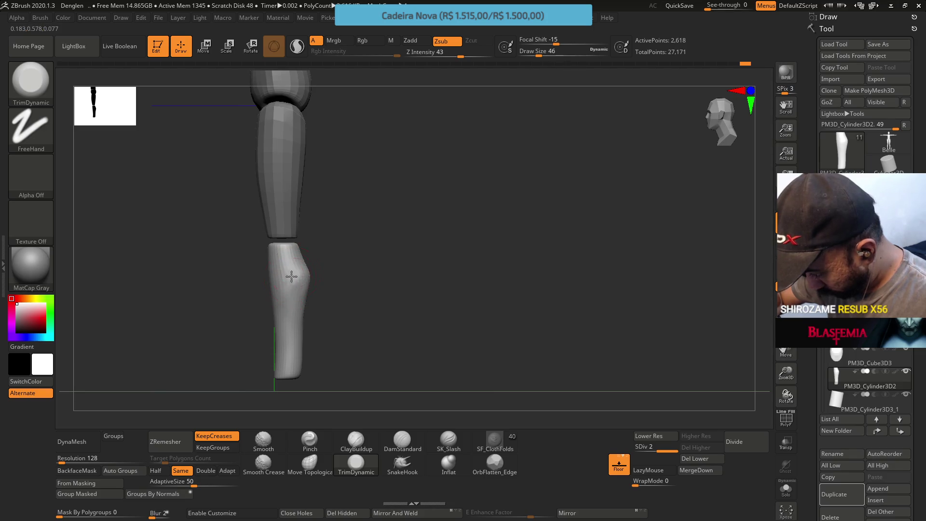
{"action": "mouse_move", "coordinate": [314, 260]}
{"action": "left_mouse_down"}
{"action": "mouse_move", "coordinate": [326, 236]}
{"action": "mouse_move", "coordinate": [288, 274]}
{"action": "left_mouse_up"}
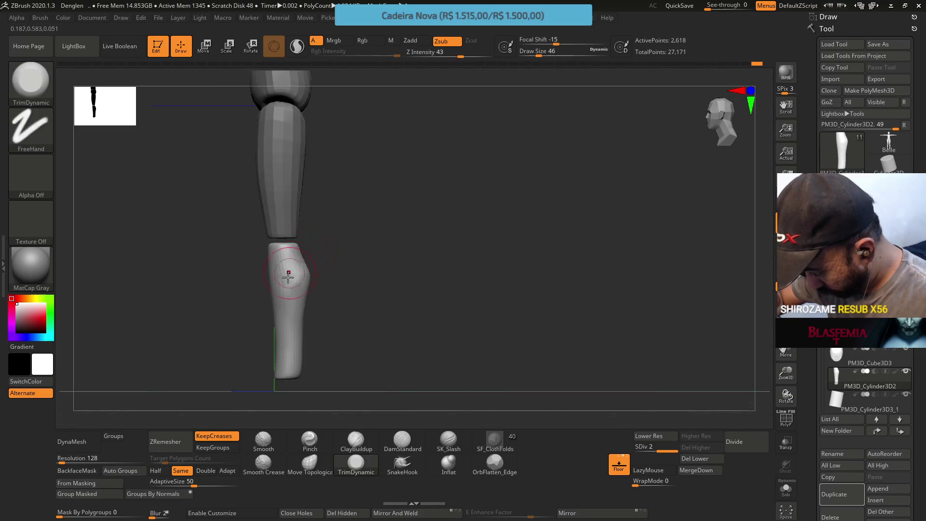
{"action": "mouse_move", "coordinate": [310, 217]}
{"action": "left_mouse_down"}
{"action": "mouse_move", "coordinate": [320, 244]}
{"action": "mouse_move", "coordinate": [314, 204]}
{"action": "left_mouse_up"}
{"action": "key", "text": "ctrl"}
{"action": "key", "text": "alt"}
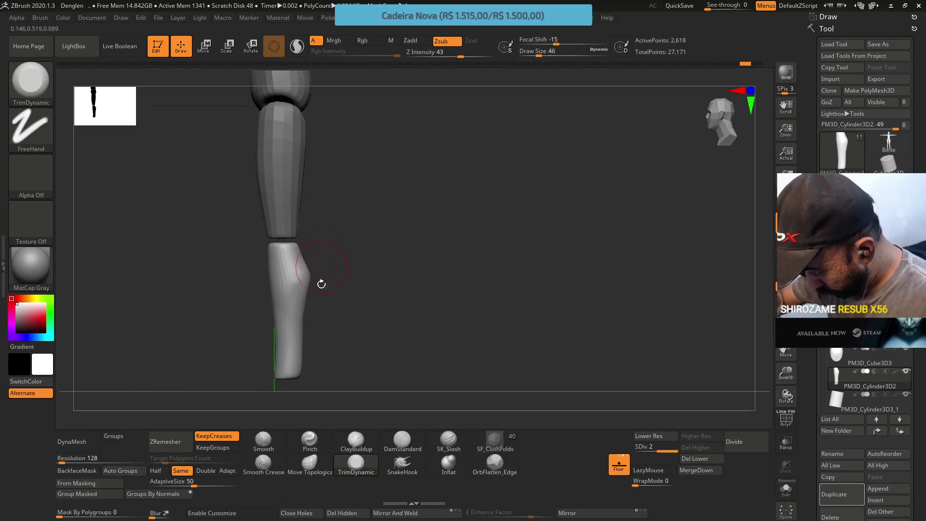
Step: Switch to Move Topological at SDiv 1 with Draw Size 33, then view the leg from the front
{"action": "left_click", "coordinate": [310, 462]}
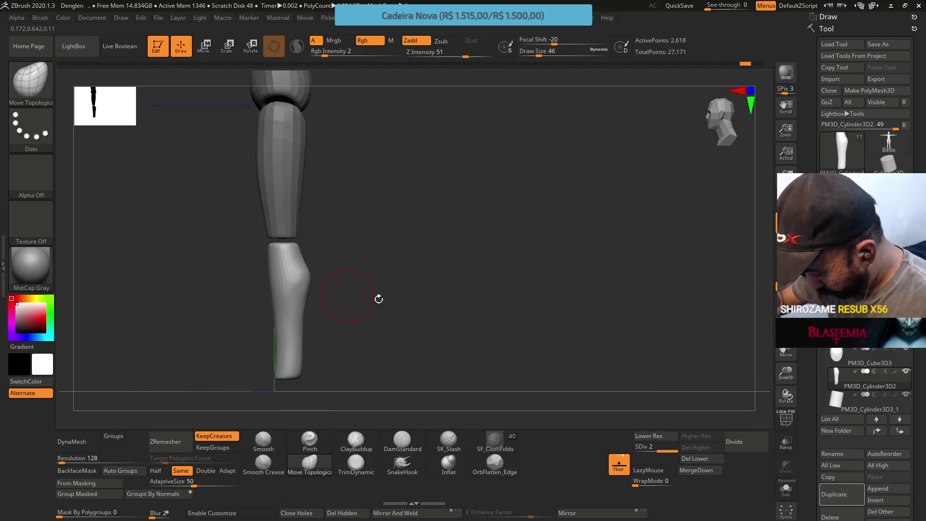
{"action": "left_click", "coordinate": [658, 456]}
{"action": "key", "text": "s"}
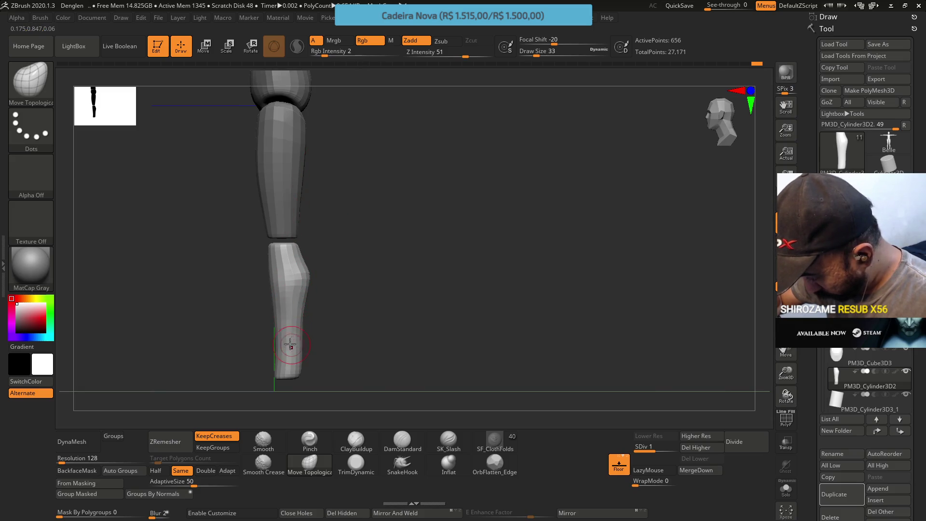
{"action": "mouse_move", "coordinate": [311, 309]}
{"action": "left_mouse_down"}
{"action": "mouse_move", "coordinate": [327, 306]}
{"action": "mouse_move", "coordinate": [316, 315]}
{"action": "left_mouse_up"}
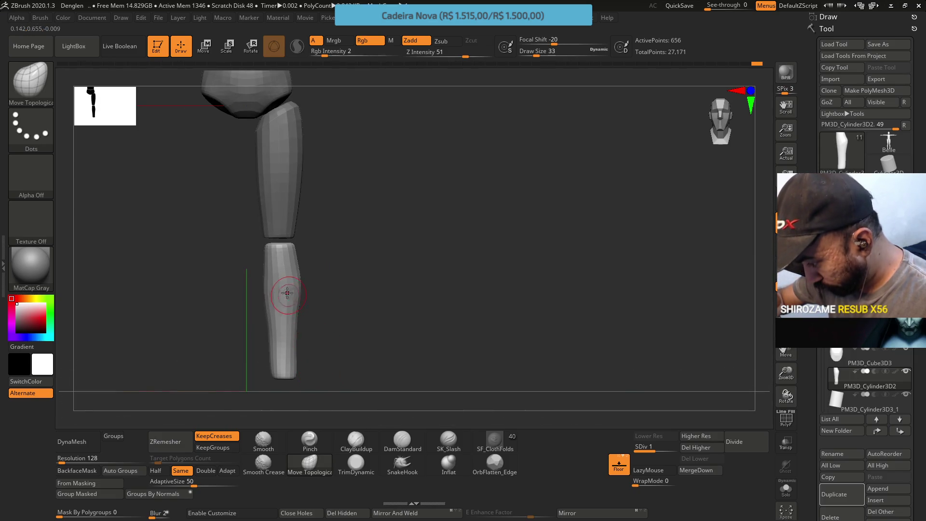
{"action": "mouse_move", "coordinate": [319, 232]}
{"action": "left_mouse_down"}
{"action": "mouse_move", "coordinate": [338, 219]}
{"action": "mouse_move", "coordinate": [327, 218]}
{"action": "left_mouse_up"}
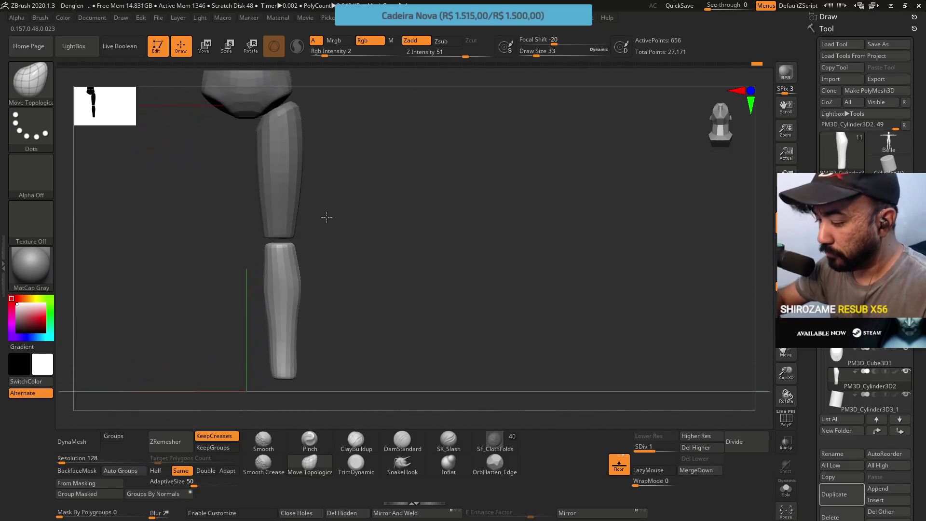
{"action": "mouse_move", "coordinate": [324, 314]}
{"action": "left_mouse_down", "text": "shift"}
{"action": "mouse_move", "coordinate": [333, 167]}
{"action": "mouse_move", "coordinate": [320, 263]}
{"action": "mouse_move", "coordinate": [318, 252]}
{"action": "left_mouse_up", "text": "shift"}
{"action": "key", "text": "ctrl"}
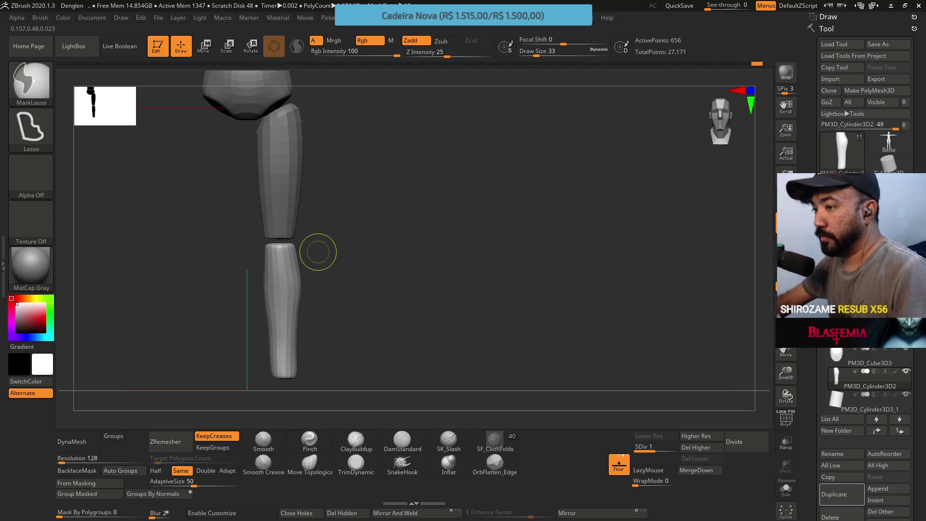
Step: Save the project with Ctrl+S, then review the whole figure from torso to upper leg
{"action": "key", "text": "ctrl+s"}
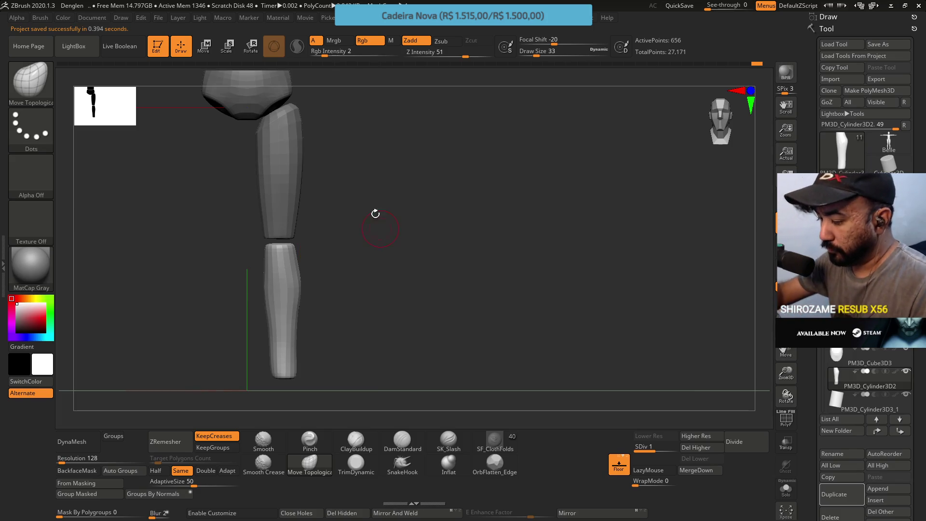
{"action": "mouse_move", "coordinate": [383, 277]}
{"action": "right_mouse_down", "text": "ctrl"}
{"action": "mouse_move", "coordinate": [386, 191]}
{"action": "mouse_move", "coordinate": [361, 215]}
{"action": "mouse_move", "coordinate": [368, 271]}
{"action": "mouse_move", "coordinate": [357, 190]}
{"action": "right_mouse_up", "text": "ctrl"}
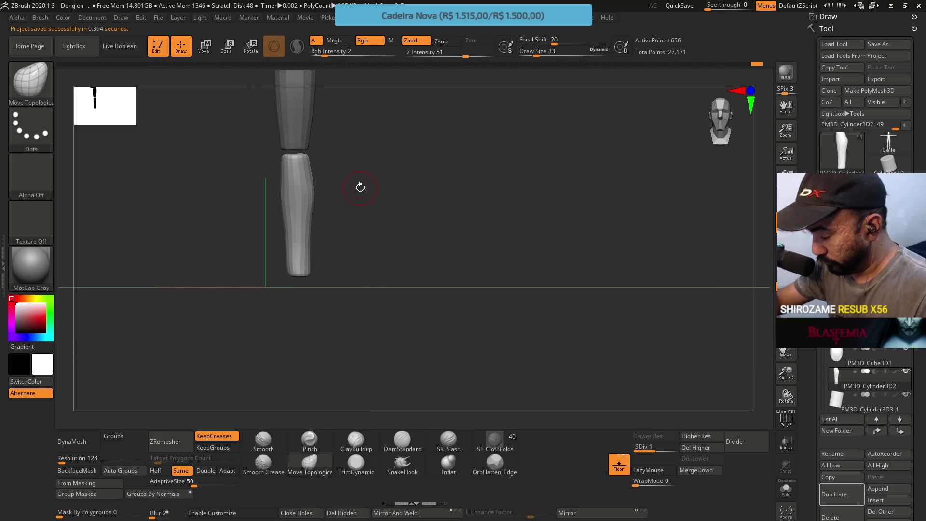
{"action": "right_click_drag", "start_coordinate": [305, 143], "coordinate": [322, 244], "text": "alt"}
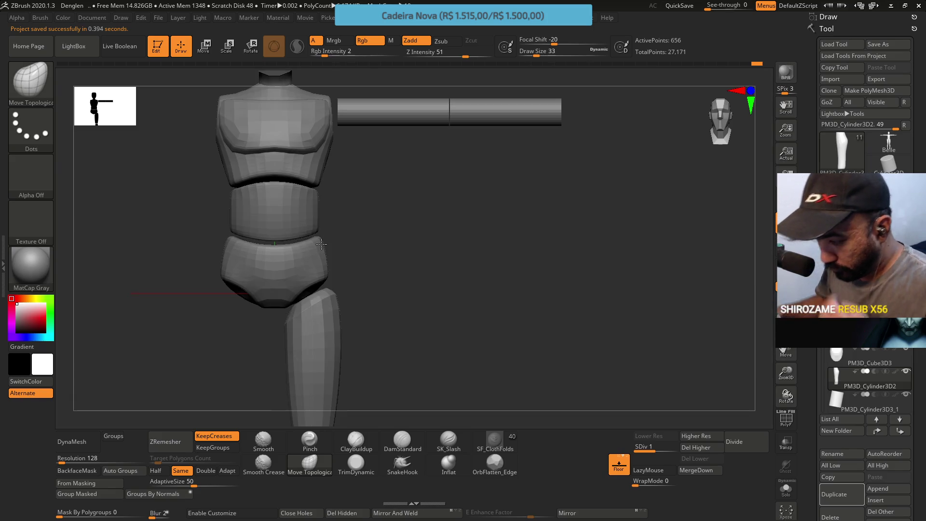
{"action": "mouse_move", "coordinate": [321, 244]}
{"action": "right_mouse_down", "text": "ctrl"}
{"action": "mouse_move", "coordinate": [367, 212]}
{"action": "mouse_move", "coordinate": [372, 196]}
{"action": "mouse_move", "coordinate": [407, 214]}
{"action": "right_mouse_up", "text": "ctrl"}
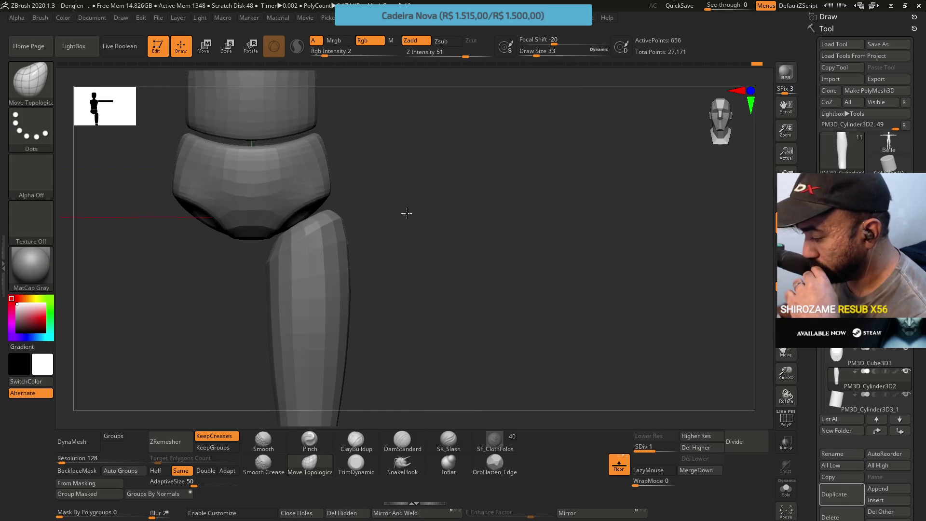
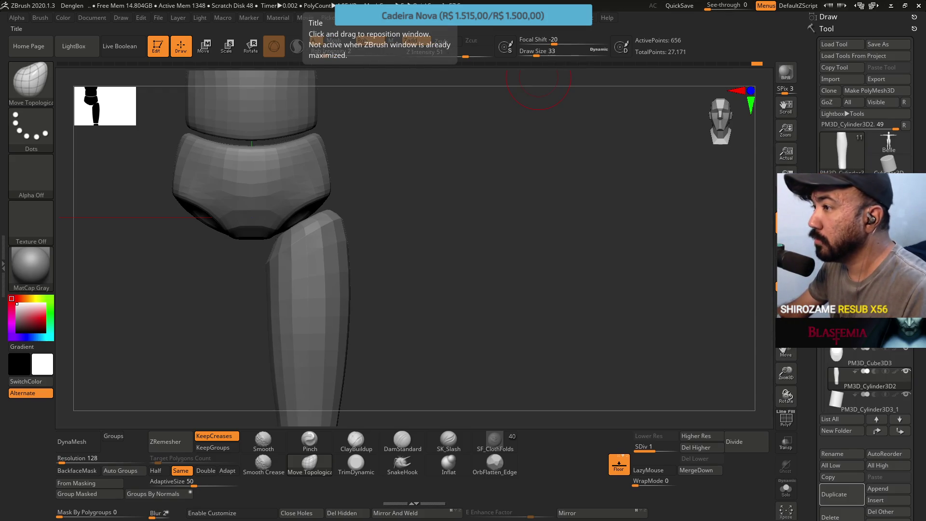
Step: Compare the sculpt against the reference mannequin image
{"action": "key", "text": "alt+Tab"}
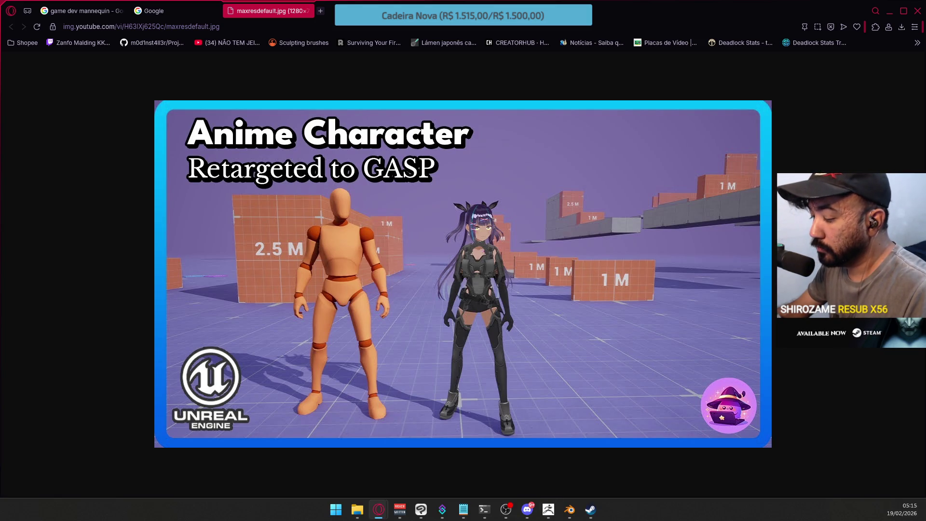
{"action": "key", "text": "alt+Tab"}
{"action": "key", "text": "ctrl+z"}
Step: From a top view, make PM3D_Cylinder3D4 the active subtool, ready to move with the gizmo
{"action": "left_click_drag", "start_coordinate": [406, 190], "coordinate": [408, 243], "text": "alt"}
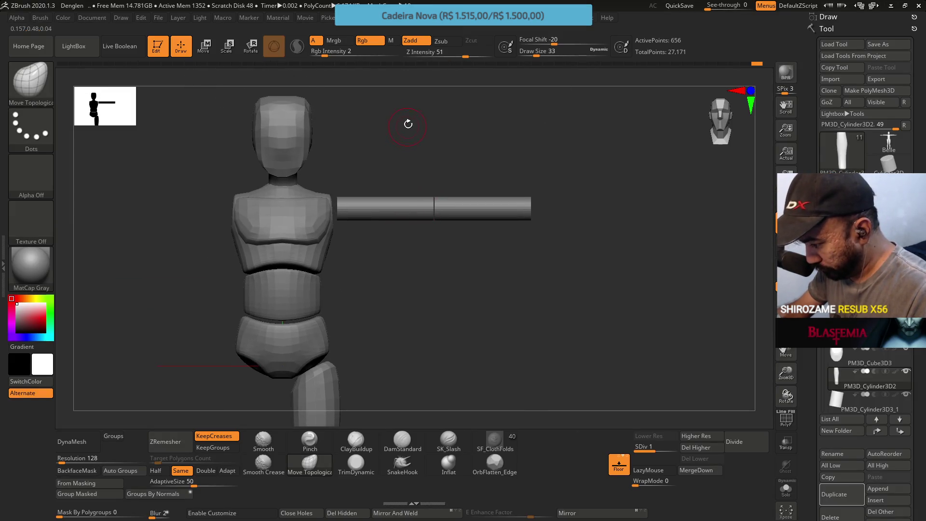
{"action": "mouse_move", "coordinate": [405, 140]}
{"action": "left_mouse_down"}
{"action": "mouse_move", "coordinate": [398, 242]}
{"action": "mouse_move", "coordinate": [379, 182]}
{"action": "mouse_move", "coordinate": [471, 239]}
{"action": "left_mouse_up"}
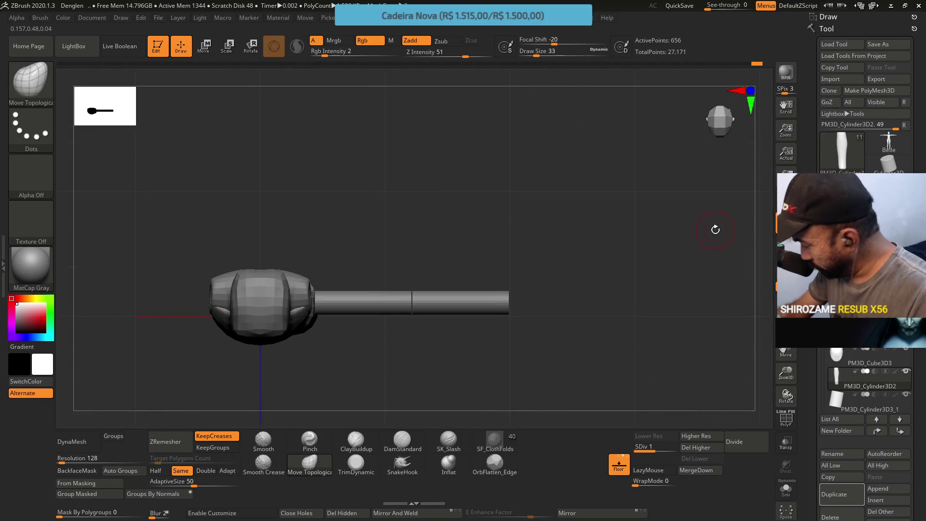
{"action": "left_click_drag", "start_coordinate": [823, 367], "coordinate": [823, 396]}
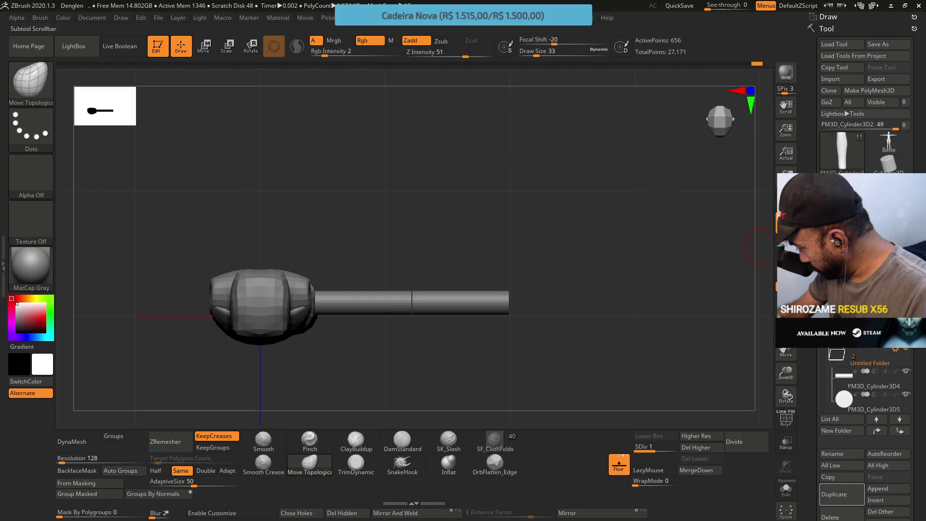
{"action": "left_click", "coordinate": [869, 386]}
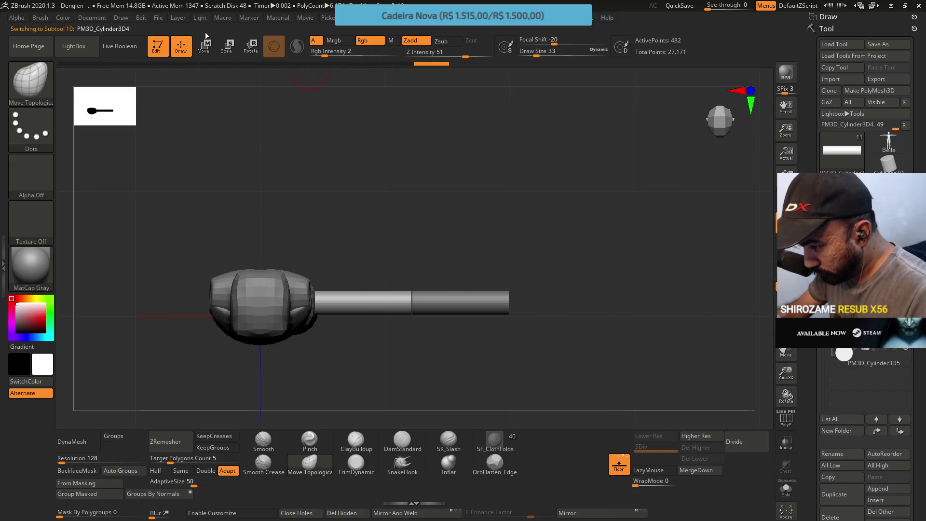
{"action": "left_click", "coordinate": [204, 44]}
Step: Nudge the upper-arm cylinder slightly in depth and up with the gizmo arrows
{"action": "scroll", "coordinate": [406, 341], "scroll_direction": "up", "scroll_amount": 2}
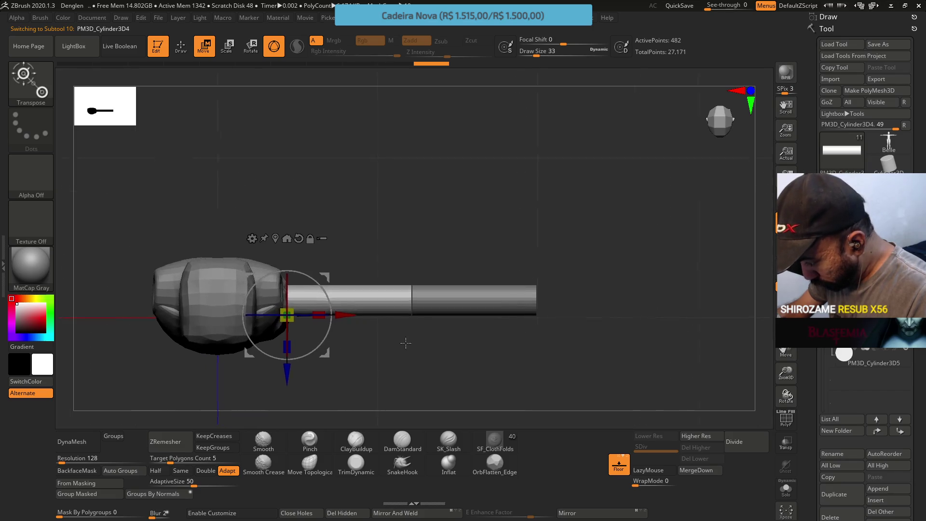
{"action": "scroll", "coordinate": [406, 341], "scroll_direction": "up", "scroll_amount": 1}
{"action": "left_click_drag", "start_coordinate": [259, 370], "coordinate": [258, 365]}
{"action": "mouse_move", "coordinate": [388, 381]}
{"action": "left_mouse_down"}
{"action": "mouse_move", "coordinate": [374, 275]}
{"action": "mouse_move", "coordinate": [343, 383]}
{"action": "mouse_move", "coordinate": [331, 222]}
{"action": "mouse_move", "coordinate": [373, 229]}
{"action": "mouse_move", "coordinate": [314, 290]}
{"action": "left_mouse_up"}
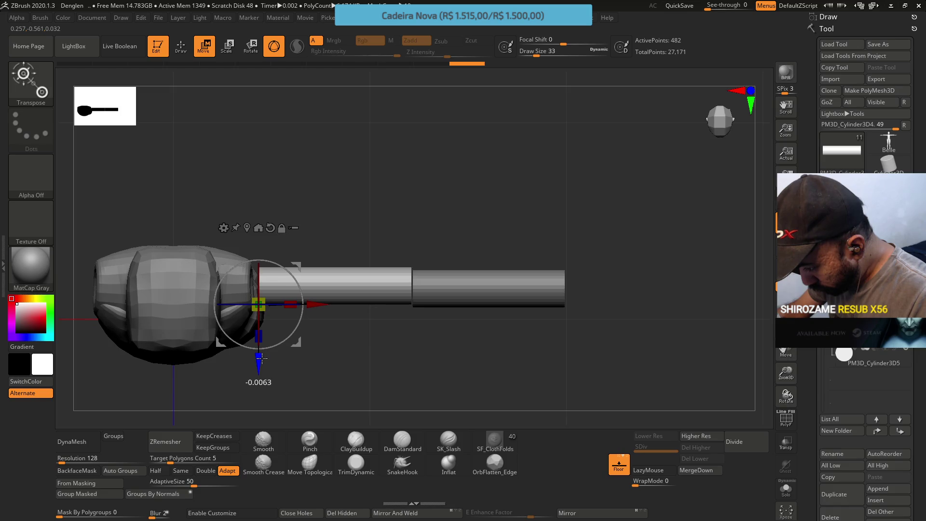
{"action": "left_click_drag", "start_coordinate": [265, 321], "coordinate": [265, 321]}
{"action": "left_click_drag", "start_coordinate": [259, 360], "coordinate": [259, 355]}
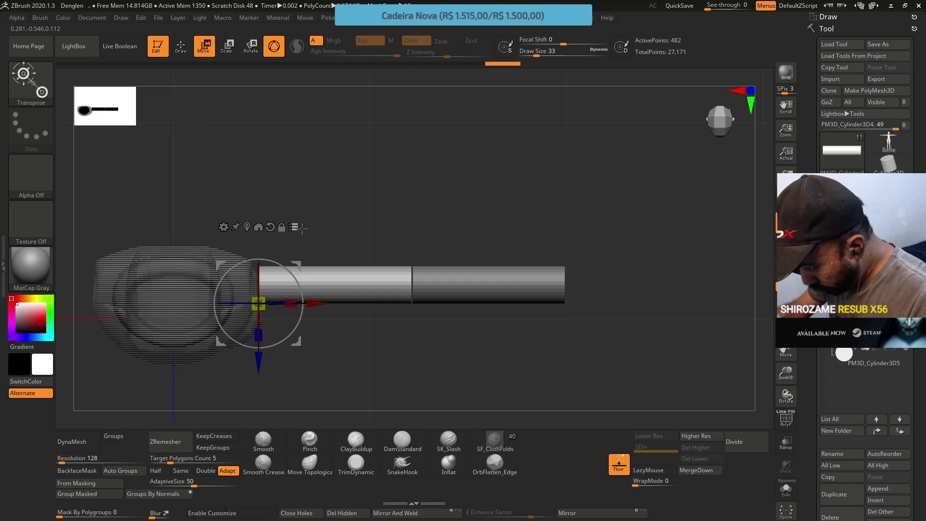
Step: Lower the cylinder onto the shoulder, checking alignment from front, side, top and the reference
{"action": "mouse_move", "coordinate": [354, 292]}
{"action": "left_mouse_down"}
{"action": "mouse_move", "coordinate": [374, 263]}
{"action": "mouse_move", "coordinate": [277, 310]}
{"action": "mouse_move", "coordinate": [333, 338]}
{"action": "mouse_move", "coordinate": [362, 307]}
{"action": "left_mouse_up"}
{"action": "left_click_drag", "start_coordinate": [357, 353], "coordinate": [290, 380], "text": "shift"}
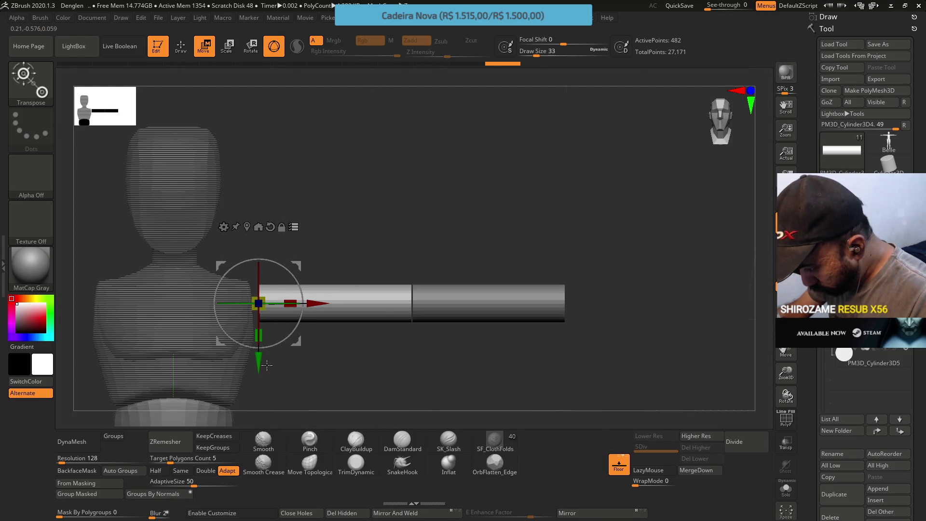
{"action": "left_click_drag", "start_coordinate": [259, 362], "coordinate": [261, 368]}
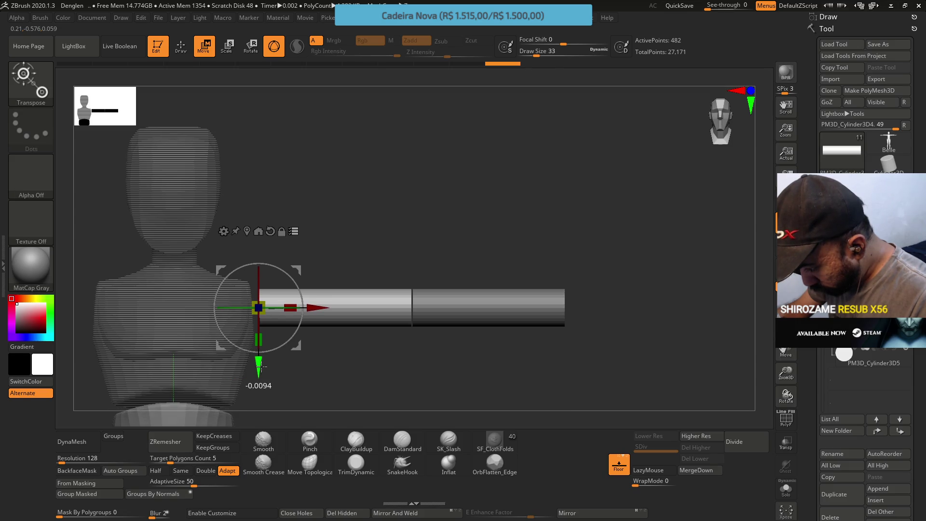
{"action": "mouse_move", "coordinate": [374, 214]}
{"action": "left_mouse_down"}
{"action": "mouse_move", "coordinate": [328, 247]}
{"action": "mouse_move", "coordinate": [314, 240]}
{"action": "mouse_move", "coordinate": [389, 265]}
{"action": "left_mouse_up"}
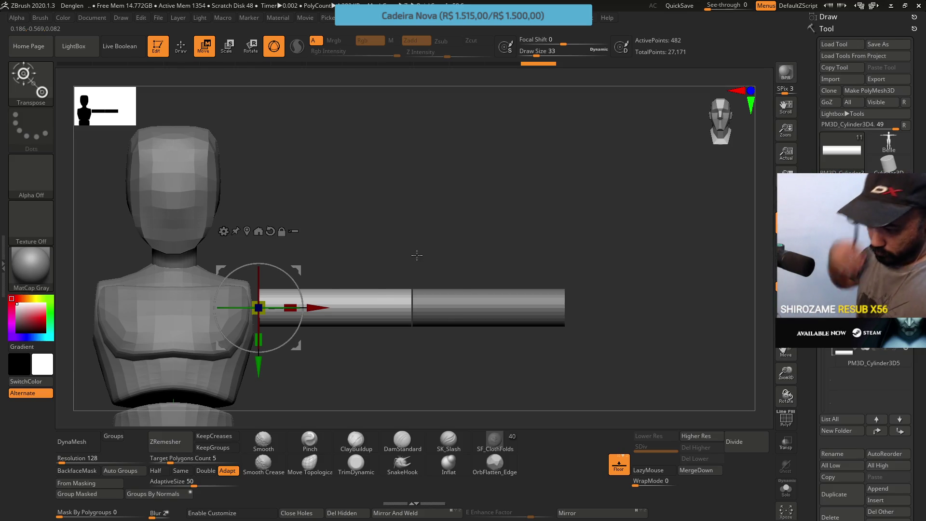
{"action": "key", "text": "alt+Tab"}
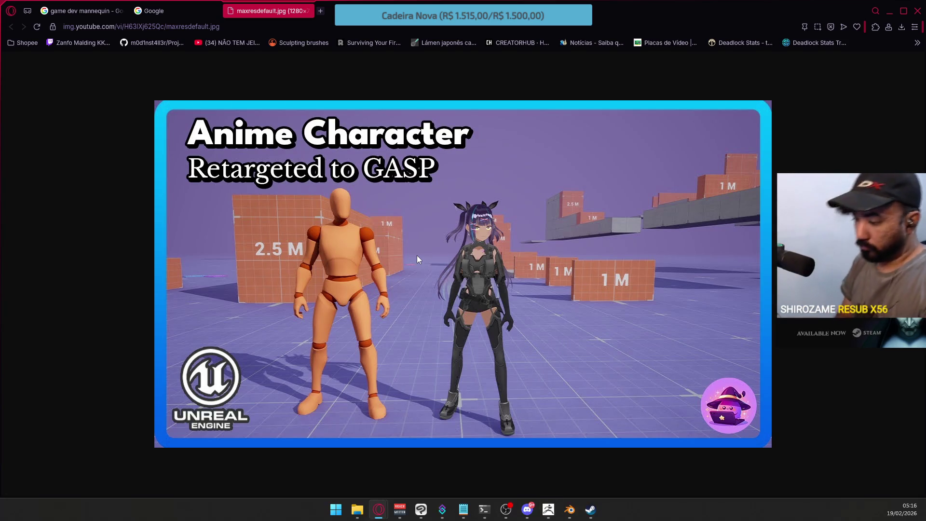
{"action": "key", "text": "alt+Tab"}
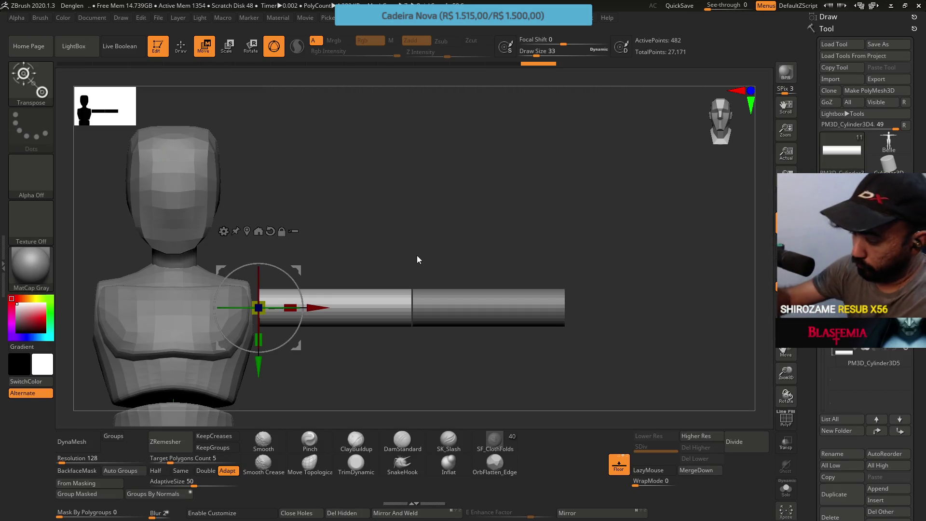
{"action": "mouse_move", "coordinate": [412, 237]}
{"action": "left_mouse_down"}
{"action": "mouse_move", "coordinate": [420, 202]}
{"action": "mouse_move", "coordinate": [403, 252]}
{"action": "mouse_move", "coordinate": [415, 315]}
{"action": "mouse_move", "coordinate": [406, 214]}
{"action": "left_mouse_up"}
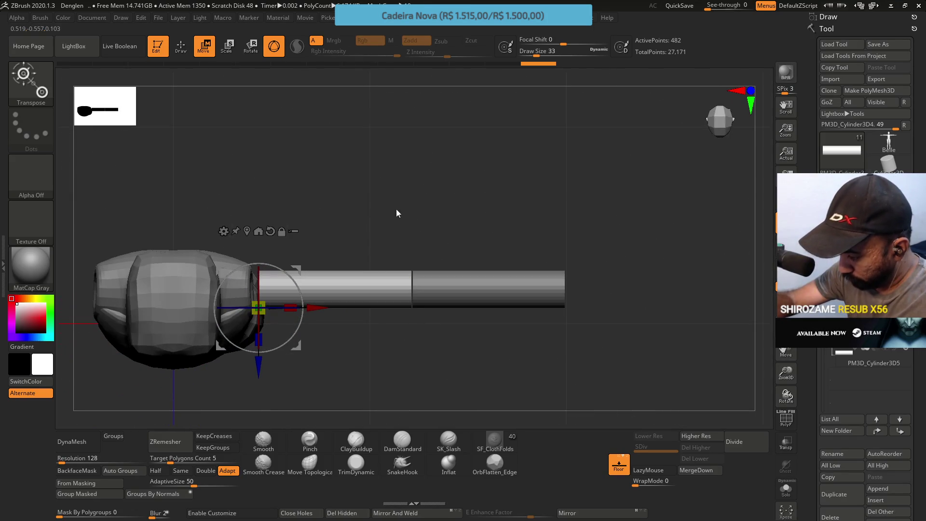
Step: DynaMesh the upper-arm cylinder at resolution 128 with ClayBuildup selected
{"action": "left_click", "coordinate": [356, 449]}
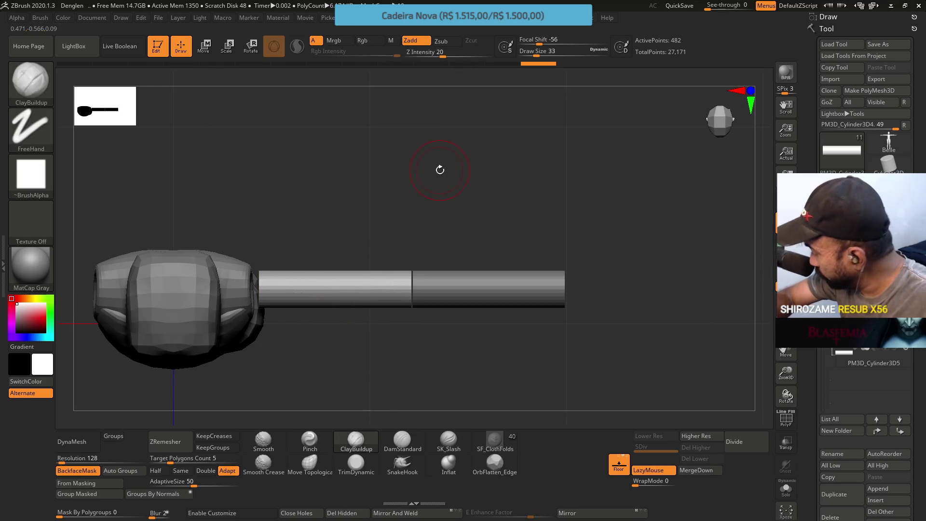
{"action": "left_click", "coordinate": [79, 464]}
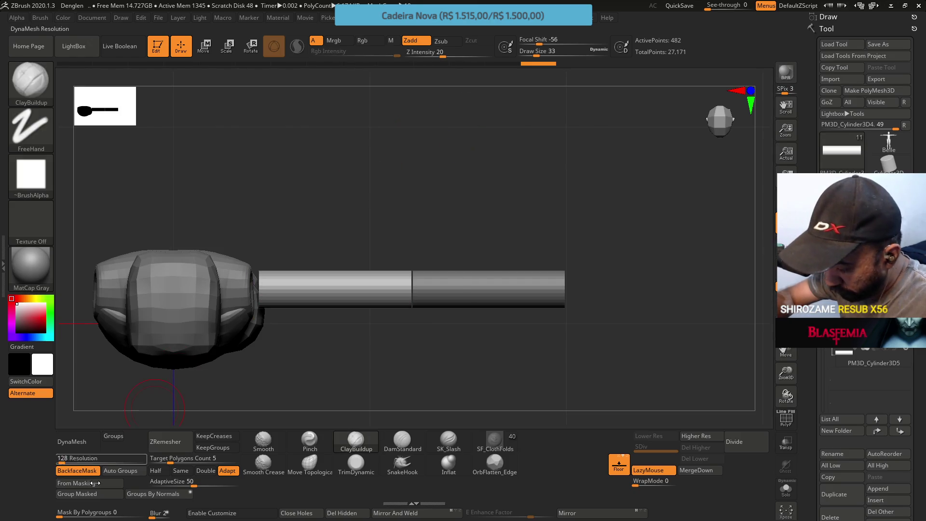
{"action": "left_click", "coordinate": [86, 451]}
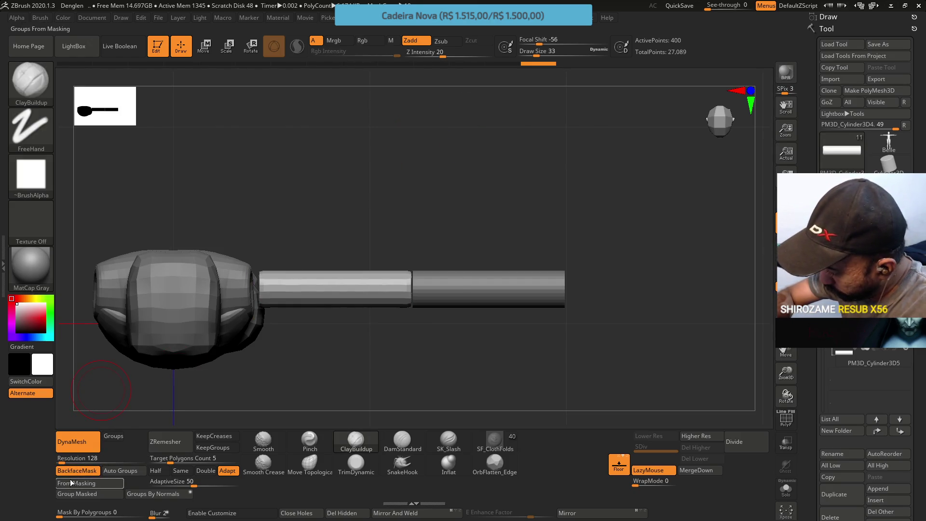
{"action": "mouse_move", "coordinate": [346, 290]}
{"action": "left_mouse_down"}
{"action": "mouse_move", "coordinate": [345, 213]}
{"action": "mouse_move", "coordinate": [372, 300]}
{"action": "mouse_move", "coordinate": [321, 352]}
{"action": "mouse_move", "coordinate": [380, 162]}
{"action": "left_mouse_up"}
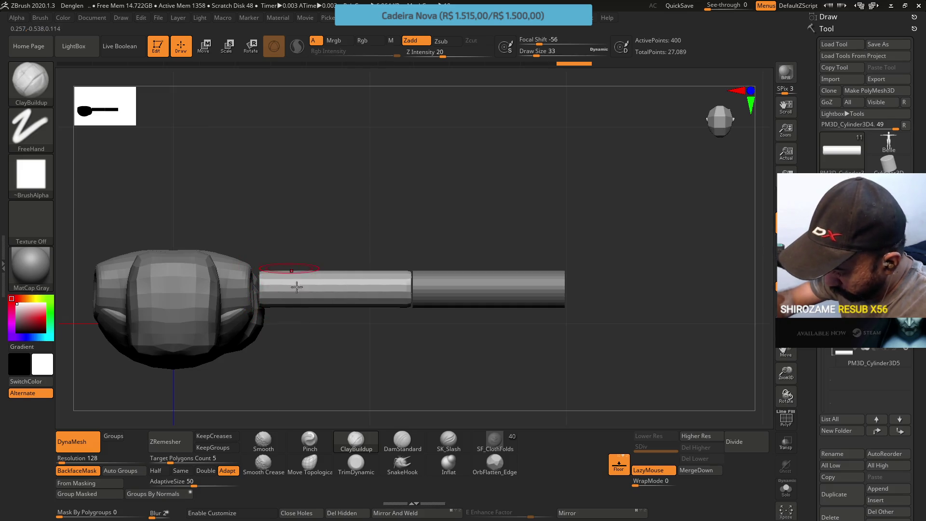
{"action": "mouse_move", "coordinate": [335, 348]}
{"action": "left_mouse_down", "text": "shift"}
{"action": "mouse_move", "coordinate": [331, 269]}
{"action": "mouse_move", "coordinate": [345, 268]}
{"action": "left_mouse_up", "text": "shift"}
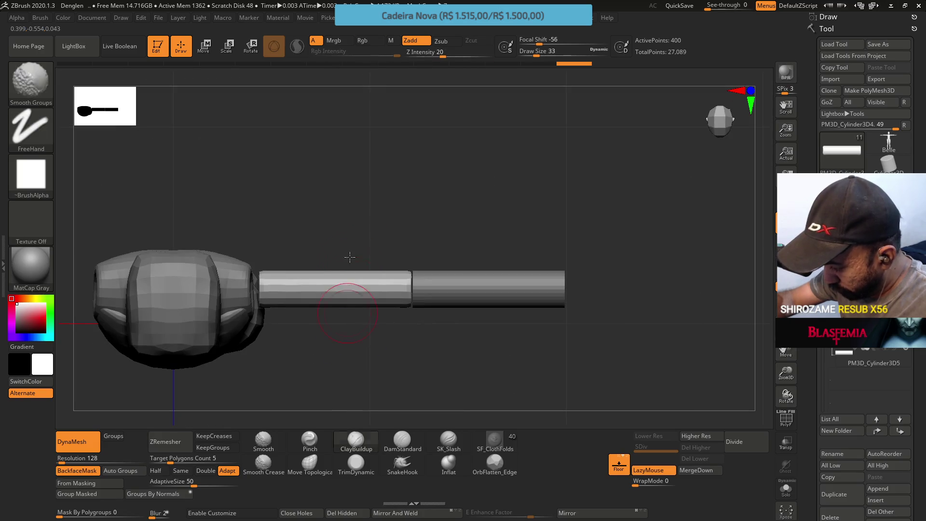
Step: Sculpt the cylinder with Move Topological at brush size 25, undoing a stroke
{"action": "left_click", "coordinate": [310, 463]}
{"action": "key", "text": "s"}
{"action": "mouse_move", "coordinate": [297, 326]}
{"action": "left_mouse_down"}
{"action": "mouse_move", "coordinate": [276, 307]}
{"action": "mouse_move", "coordinate": [313, 301]}
{"action": "mouse_move", "coordinate": [320, 281]}
{"action": "mouse_move", "coordinate": [388, 292]}
{"action": "mouse_move", "coordinate": [378, 293]}
{"action": "left_mouse_up"}
{"action": "key", "text": "s"}
{"action": "key", "text": "s"}
{"action": "key", "text": "ctrl+z"}
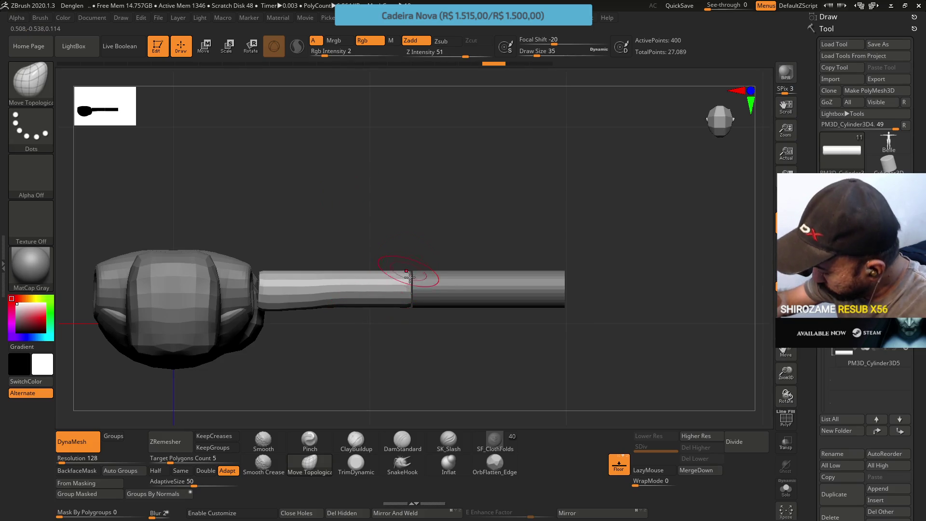
Step: Try three TrimLasso cuts on the cylinder, undoing each to keep it full length
{"action": "key", "text": "ctrl+shift"}
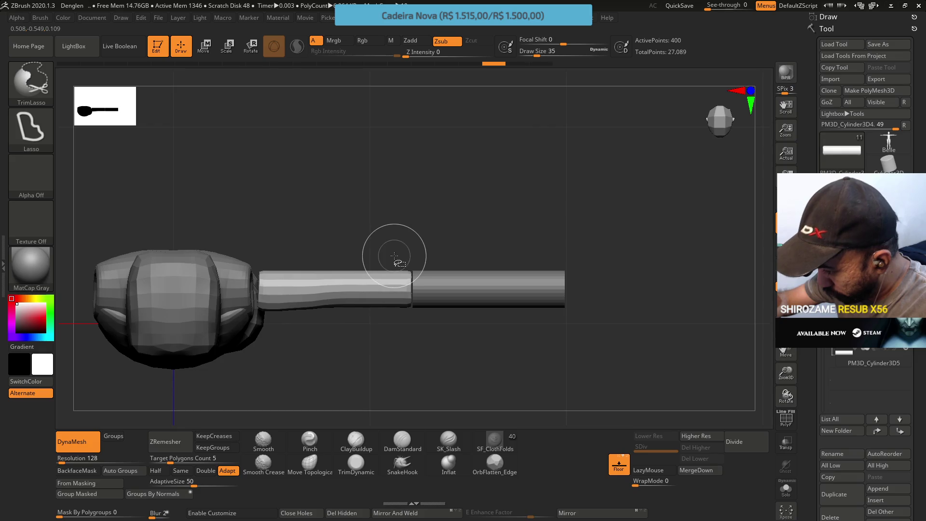
{"action": "left_click_drag", "start_coordinate": [393, 240], "coordinate": [387, 304], "text": "ctrl+shift"}
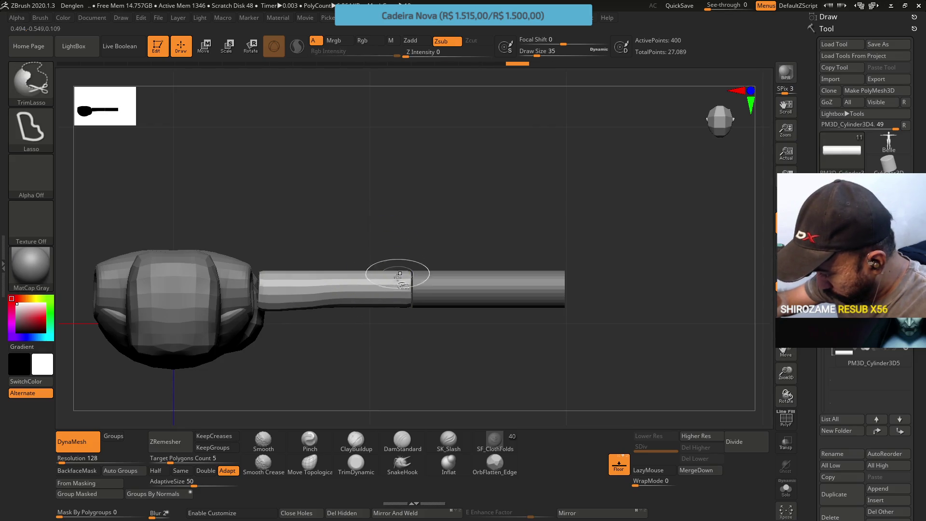
{"action": "key", "text": "ctrl+z"}
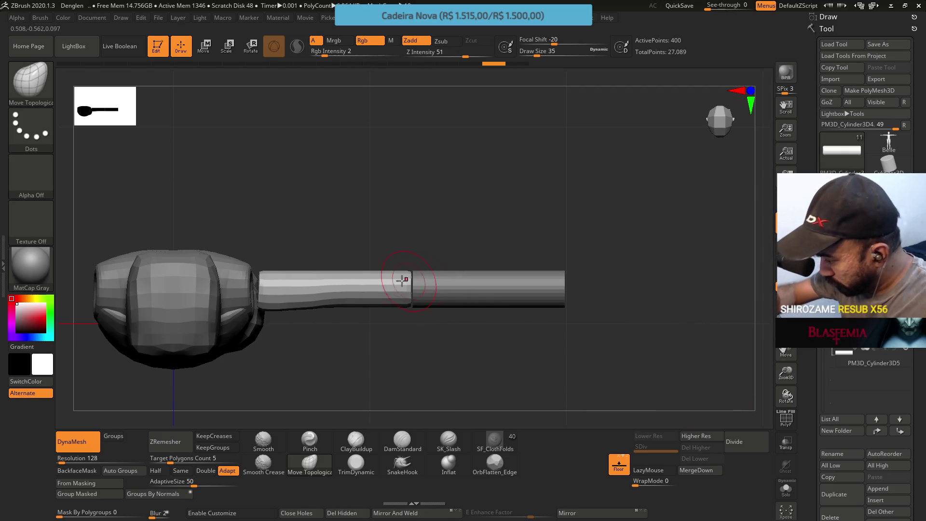
{"action": "left_click_drag", "start_coordinate": [385, 244], "coordinate": [384, 324], "text": "ctrl+shift"}
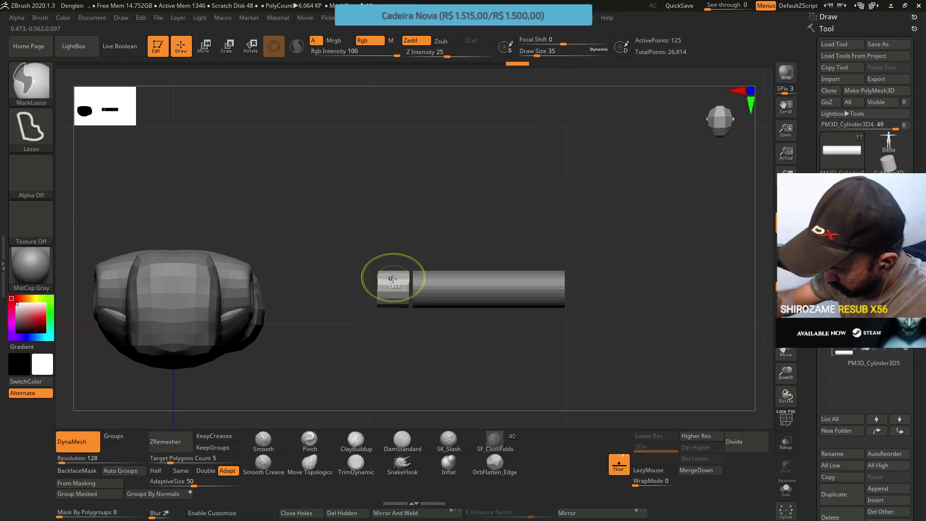
{"action": "key", "text": "ctrl+z"}
{"action": "mouse_move", "coordinate": [384, 236]}
{"action": "left_mouse_down", "text": "ctrl+shift"}
{"action": "mouse_move", "coordinate": [384, 333]}
{"action": "mouse_move", "coordinate": [385, 242]}
{"action": "left_mouse_up", "text": "ctrl+shift"}
{"action": "key", "text": "ctrl+z"}
{"action": "key", "text": "ctrl+z"}
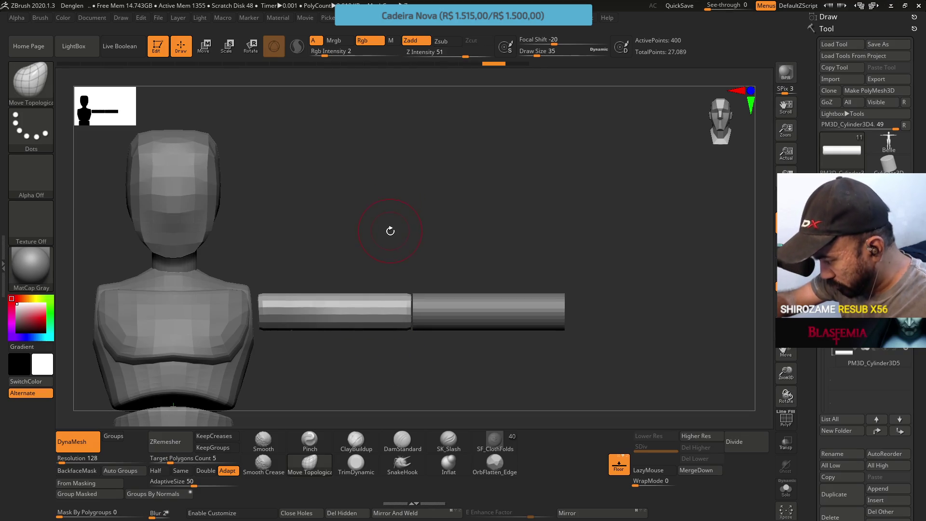
Step: Scale the upper-arm cylinder to about 0.84 along its length, leaving a gap before the forearm
{"action": "key", "text": "w"}
{"action": "left_click_drag", "start_coordinate": [301, 311], "coordinate": [296, 307]}
{"action": "right_click_drag", "start_coordinate": [331, 248], "coordinate": [363, 185], "text": "ctrl"}
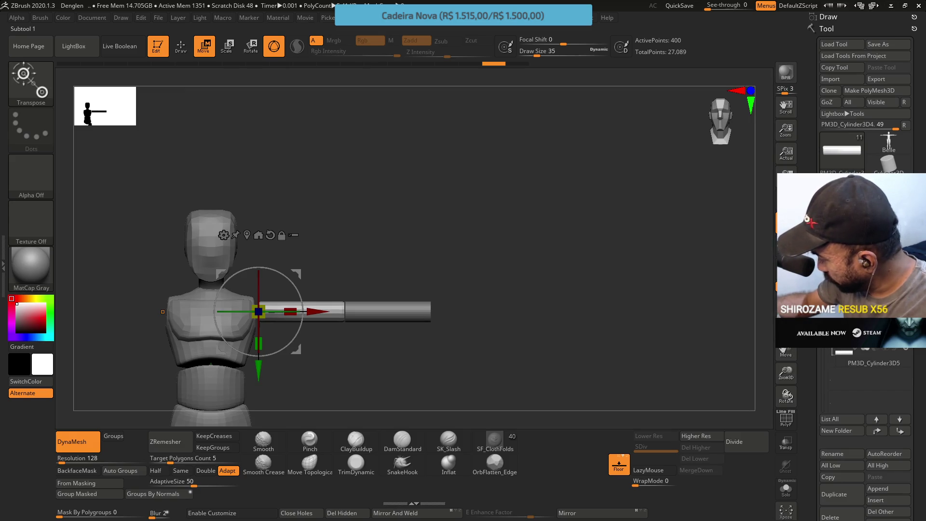
{"action": "left_click_drag", "start_coordinate": [291, 311], "coordinate": [293, 307]}
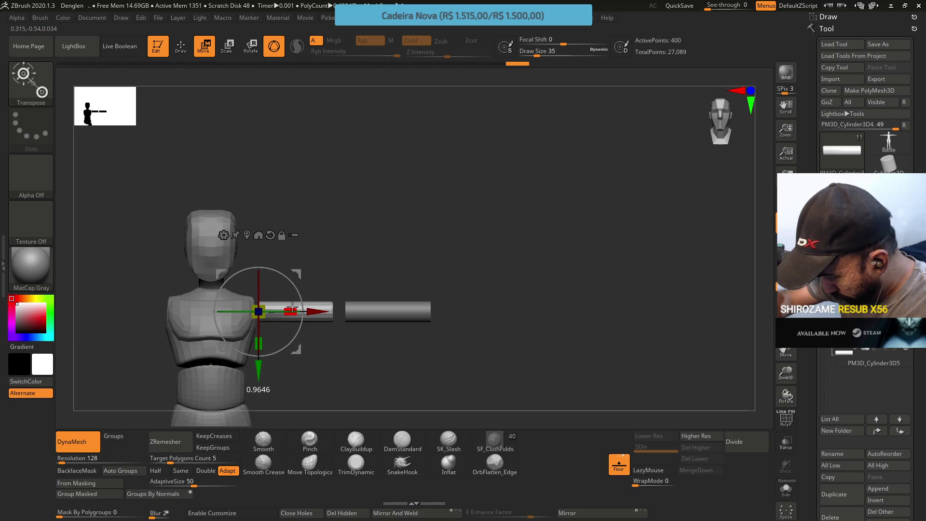
{"action": "mouse_move", "coordinate": [292, 305]}
{"action": "right_mouse_down"}
{"action": "mouse_move", "coordinate": [291, 338]}
{"action": "mouse_move", "coordinate": [313, 309]}
{"action": "right_mouse_up"}
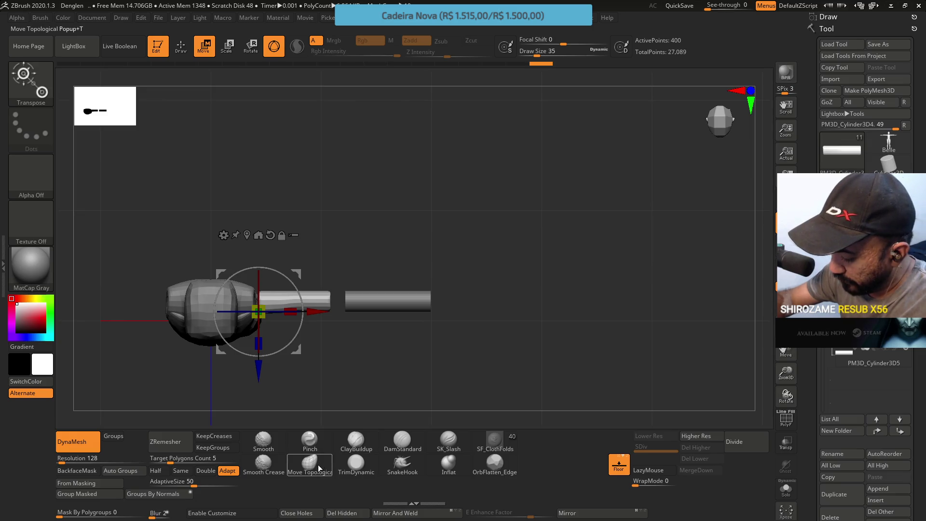
{"action": "left_click", "coordinate": [360, 448]}
Step: Pull the cylinder's lower edge with Move Topological into a taper, then enlarge the brush
{"action": "mouse_move", "coordinate": [330, 284]}
{"action": "right_mouse_down", "text": "alt"}
{"action": "mouse_move", "coordinate": [319, 367]}
{"action": "mouse_move", "coordinate": [334, 339]}
{"action": "right_mouse_up", "text": "alt"}
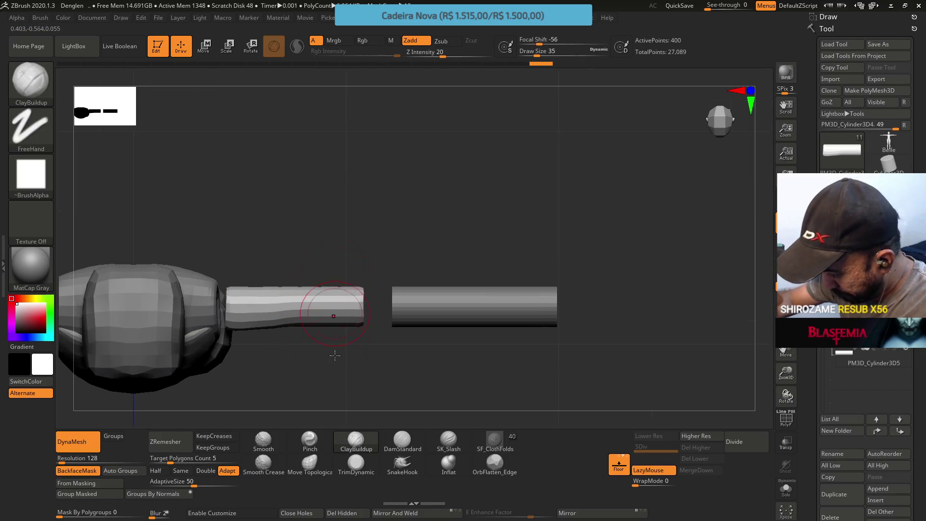
{"action": "left_click", "coordinate": [328, 466]}
{"action": "mouse_move", "coordinate": [357, 324]}
{"action": "left_mouse_down"}
{"action": "mouse_move", "coordinate": [306, 320]}
{"action": "mouse_move", "coordinate": [321, 296]}
{"action": "mouse_move", "coordinate": [314, 324]}
{"action": "mouse_move", "coordinate": [300, 315]}
{"action": "left_mouse_up"}
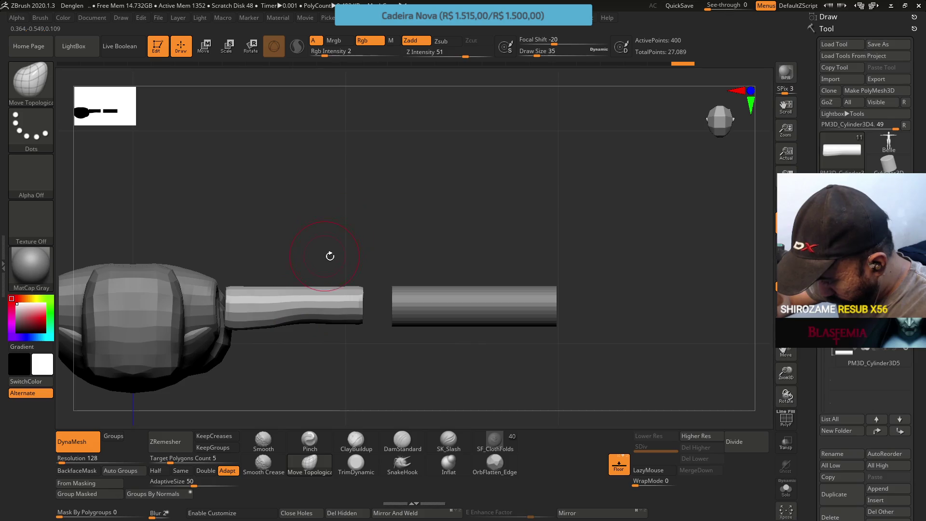
{"action": "key", "text": "ctrl+z"}
{"action": "mouse_move", "coordinate": [259, 328]}
{"action": "left_mouse_down"}
{"action": "mouse_move", "coordinate": [284, 301]}
{"action": "mouse_move", "coordinate": [304, 345]}
{"action": "mouse_move", "coordinate": [304, 246]}
{"action": "mouse_move", "coordinate": [294, 248]}
{"action": "left_mouse_up"}
{"action": "key", "text": "space"}
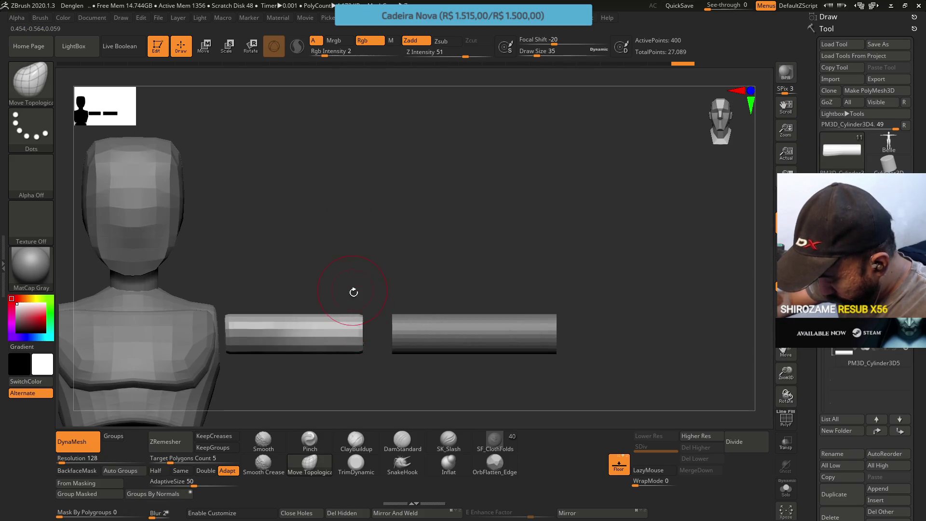
{"action": "key", "text": "s"}
{"action": "left_click_drag", "start_coordinate": [375, 320], "coordinate": [379, 320]}
{"action": "left_click", "coordinate": [449, 463]}
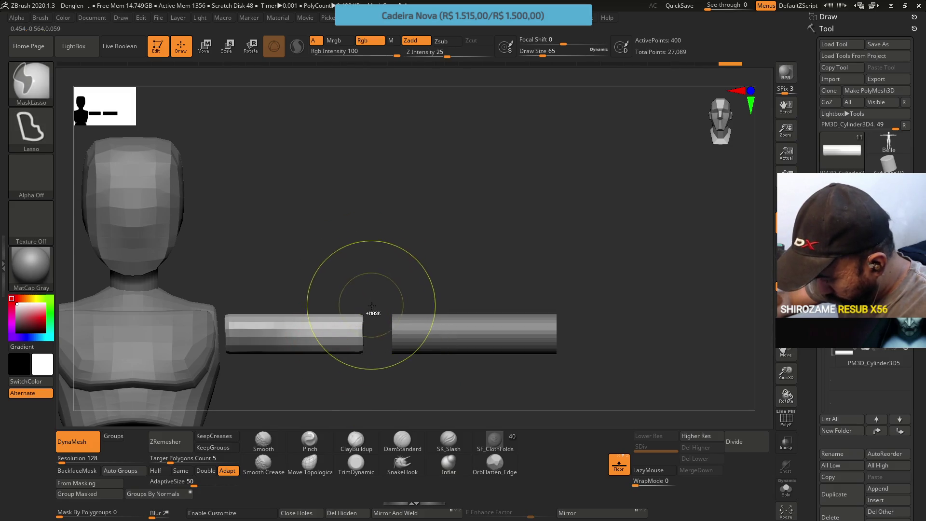
Step: Make the left cylinder active, check its polyframe, and view it from above
{"action": "left_click", "coordinate": [303, 474]}
{"action": "left_click", "coordinate": [285, 298], "text": "alt"}
{"action": "key", "text": "shift+f"}
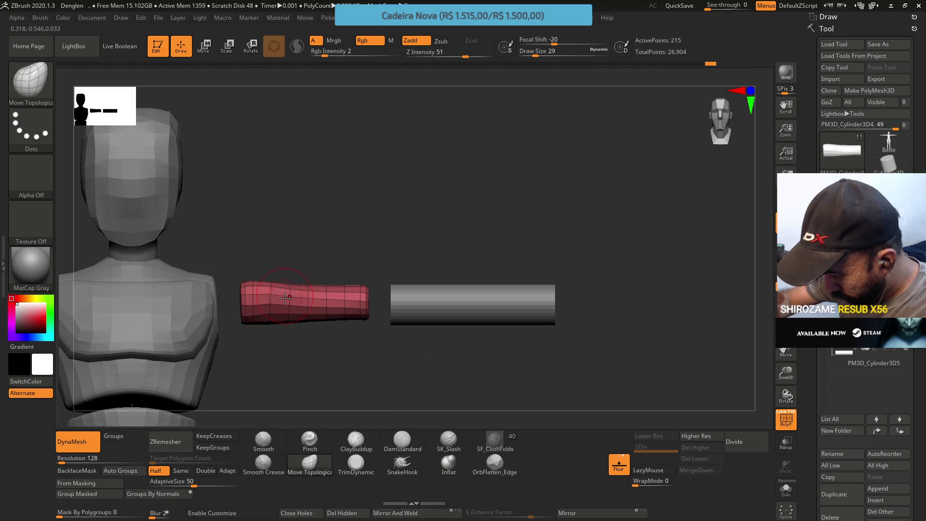
{"action": "key", "text": "shift+f"}
{"action": "mouse_move", "coordinate": [327, 212]}
{"action": "left_mouse_down"}
{"action": "mouse_move", "coordinate": [341, 227]}
{"action": "mouse_move", "coordinate": [348, 143]}
{"action": "mouse_move", "coordinate": [333, 184]}
{"action": "mouse_move", "coordinate": [329, 325]}
{"action": "left_mouse_up"}
Step: Scale the cylinder slightly and shift it right and down with the Move gizmo
{"action": "key", "text": "w"}
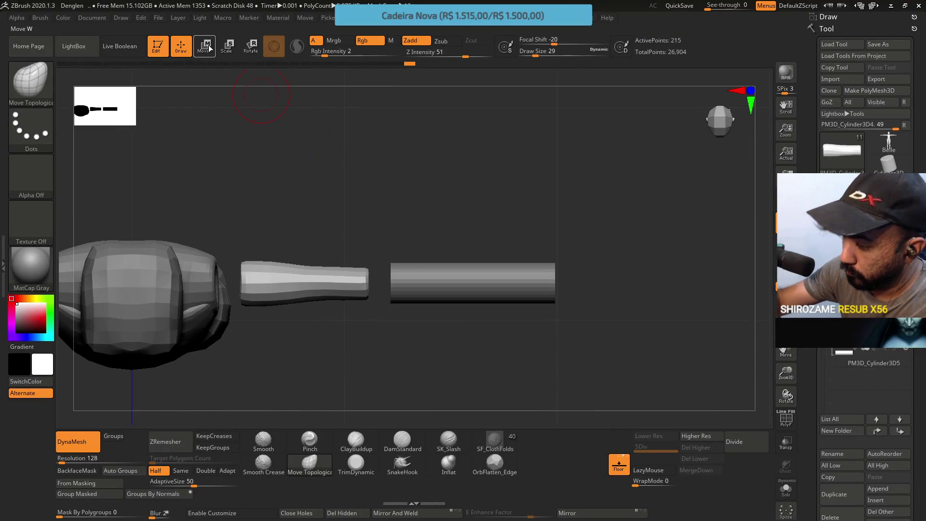
{"action": "mouse_move", "coordinate": [241, 302]}
{"action": "left_mouse_down"}
{"action": "mouse_move", "coordinate": [257, 287]}
{"action": "mouse_move", "coordinate": [268, 303]}
{"action": "mouse_move", "coordinate": [257, 299]}
{"action": "mouse_move", "coordinate": [241, 318]}
{"action": "left_mouse_up"}
{"action": "left_click_drag", "start_coordinate": [241, 362], "coordinate": [239, 371]}
{"action": "mouse_move", "coordinate": [297, 275]}
{"action": "left_mouse_down", "text": "shift"}
{"action": "mouse_move", "coordinate": [314, 232]}
{"action": "mouse_move", "coordinate": [302, 191]}
{"action": "left_mouse_up", "text": "shift"}
{"action": "left_click_drag", "start_coordinate": [283, 269], "coordinate": [285, 272]}
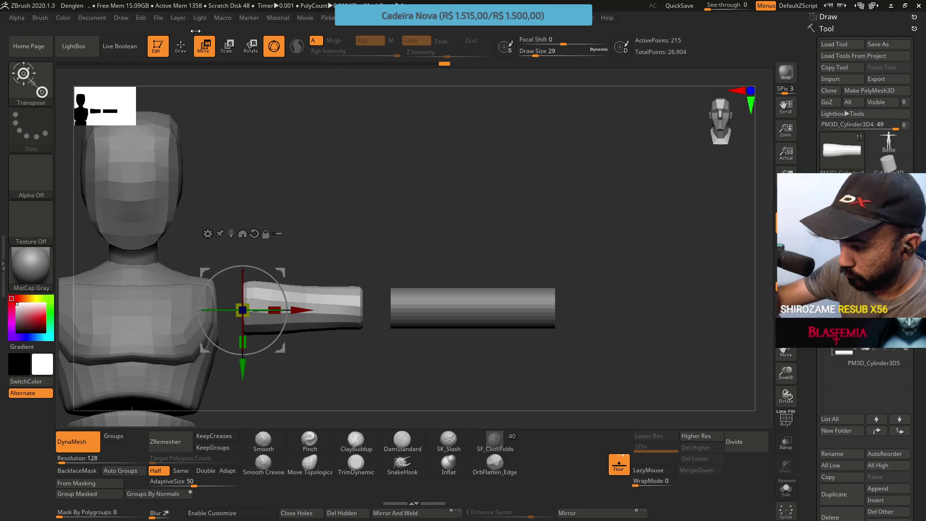
{"action": "left_click", "coordinate": [181, 46]}
{"action": "left_click_drag", "start_coordinate": [394, 338], "coordinate": [408, 283]}
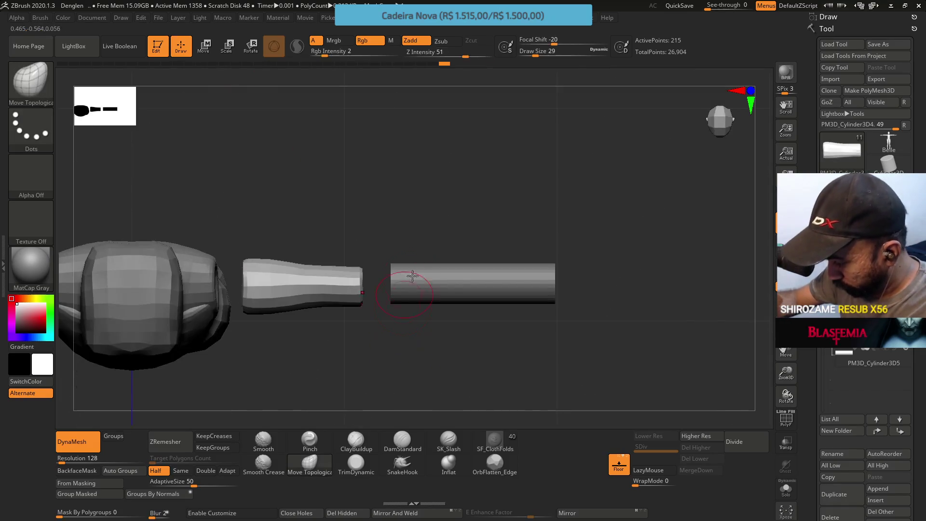
{"action": "left_click_drag", "start_coordinate": [458, 247], "coordinate": [424, 240]}
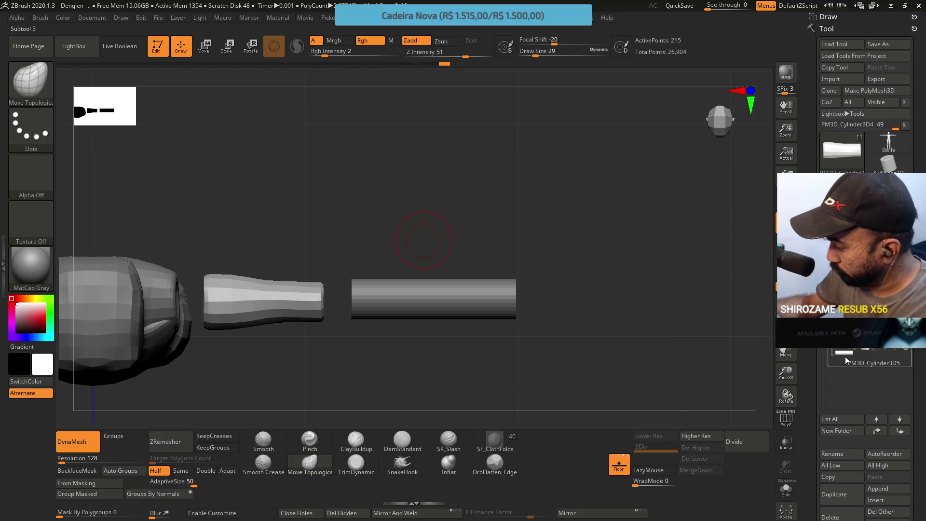
Step: Make PM3D_Cylinder3D5 the active subtool and save the project
{"action": "left_click", "coordinate": [848, 360]}
{"action": "key", "text": "s"}
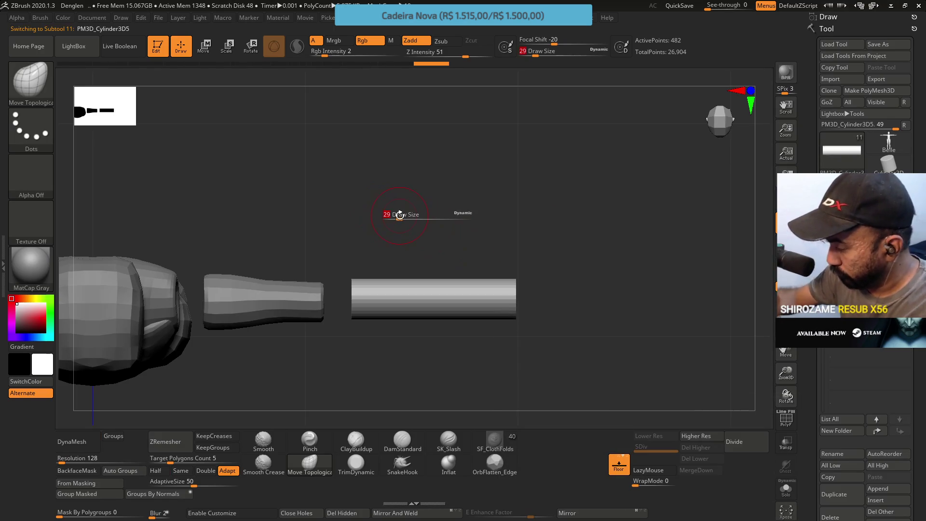
{"action": "key", "text": "ctrl"}
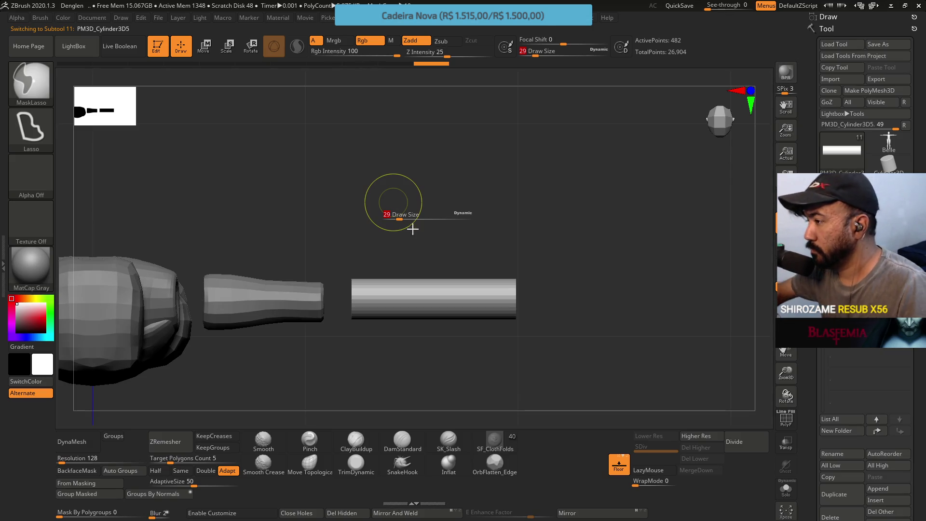
{"action": "key", "text": "ctrl+s"}
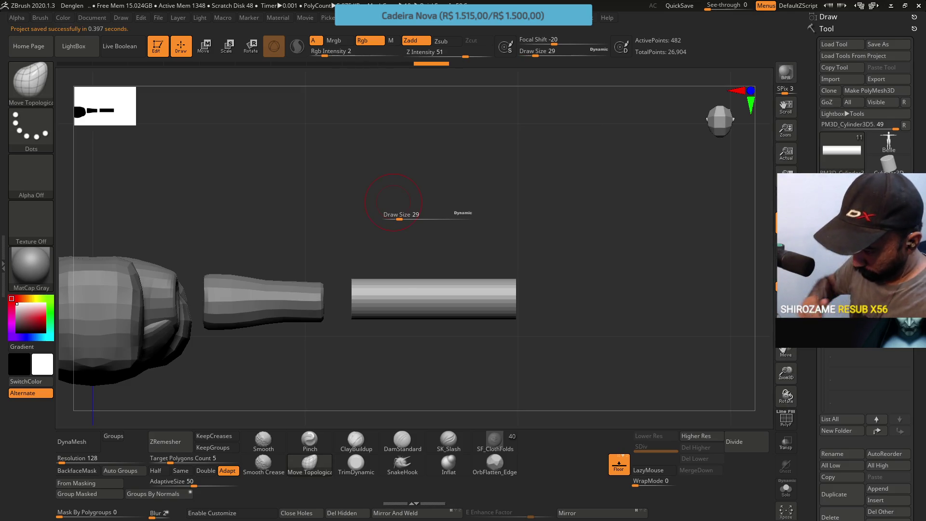
Step: Shrink the plain cylinder slightly and shift it left against the tapered piece
{"action": "key", "text": "w"}
{"action": "left_click_drag", "start_coordinate": [515, 355], "coordinate": [515, 358]}
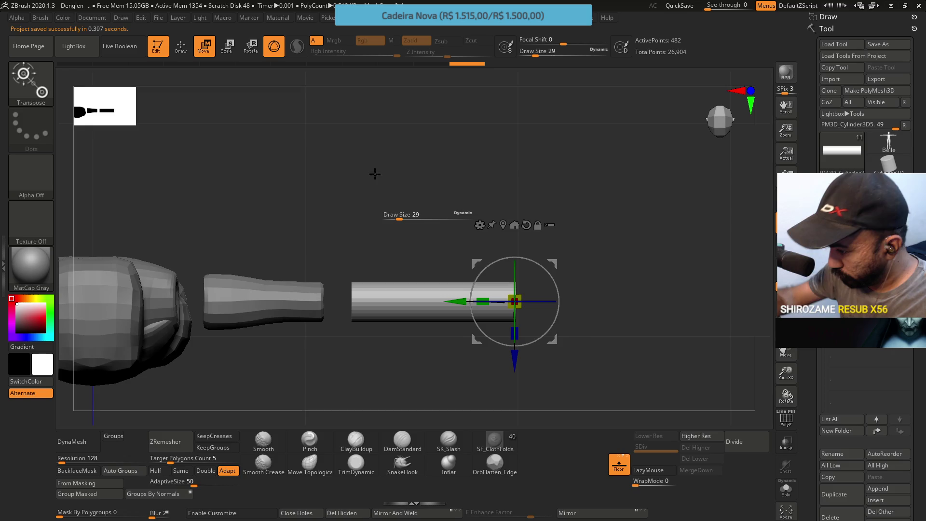
{"action": "left_click", "coordinate": [274, 50]}
{"action": "left_click_drag", "start_coordinate": [353, 302], "coordinate": [517, 303]}
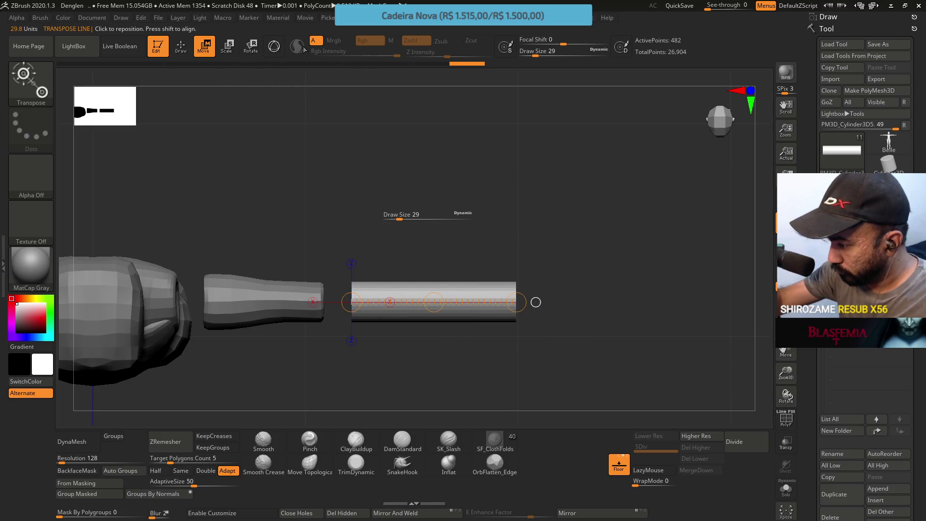
{"action": "left_click", "coordinate": [274, 47]}
{"action": "left_click_drag", "start_coordinate": [385, 300], "coordinate": [386, 293]}
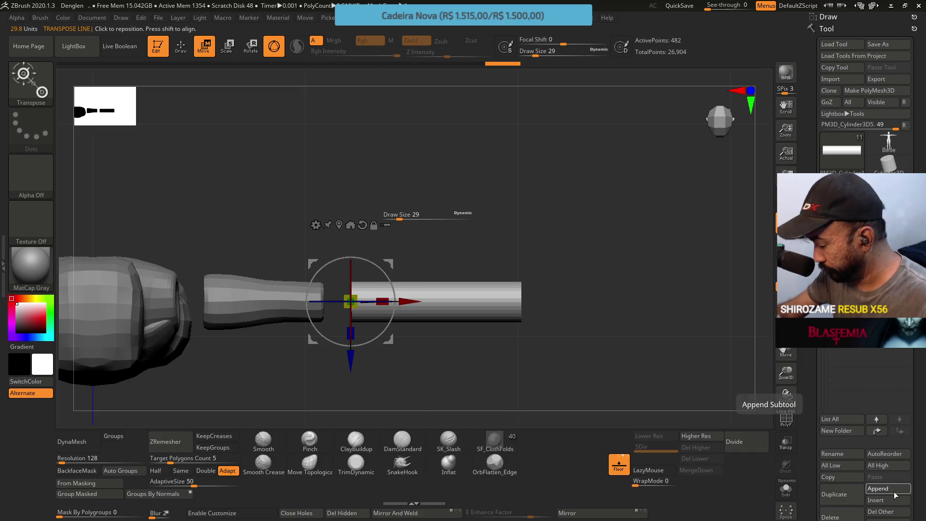
{"action": "left_click", "coordinate": [878, 489]}
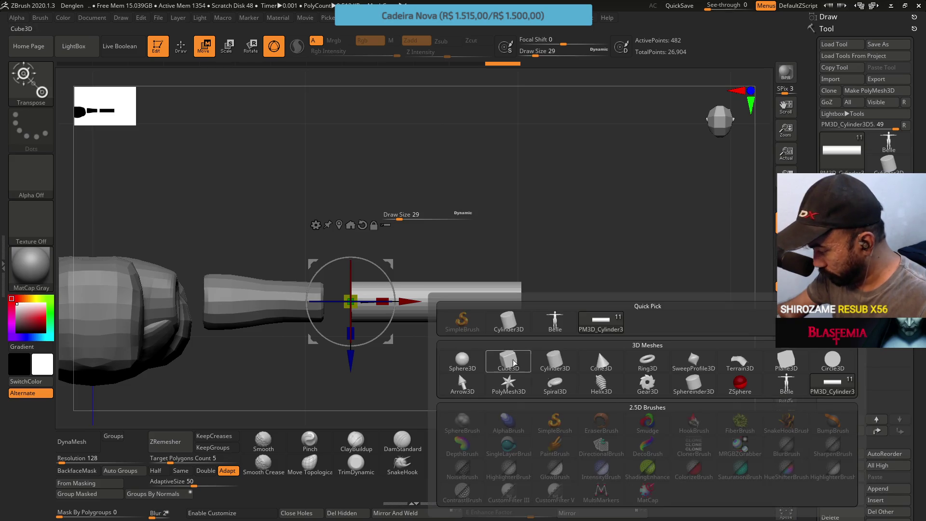
Step: Append a Sphere3D subtool and test a Half ZRemesher pass, undoing it
{"action": "left_click", "coordinate": [552, 337]}
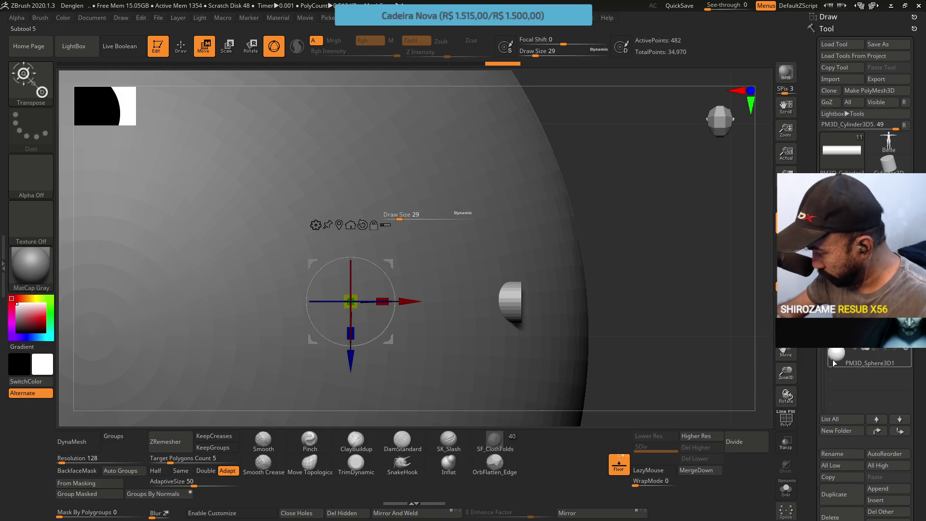
{"action": "left_click", "coordinate": [834, 363]}
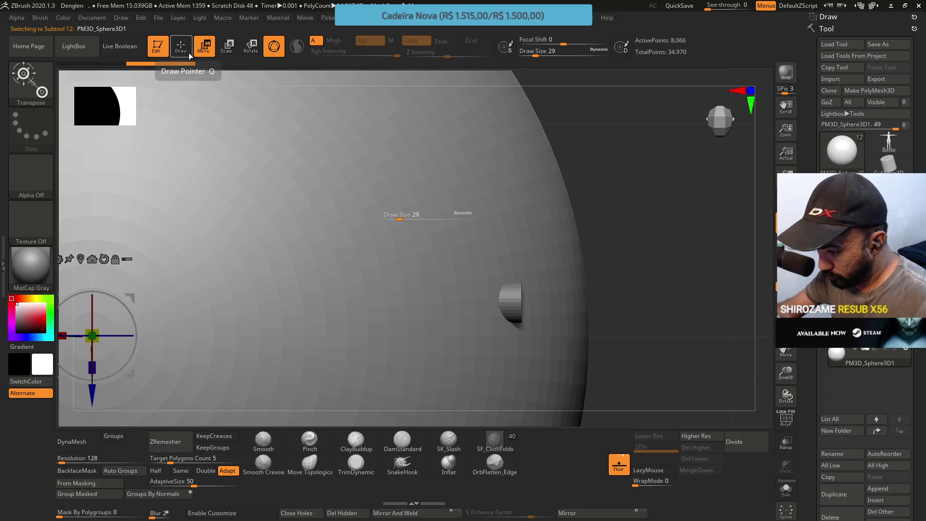
{"action": "scroll", "coordinate": [604, 314], "scroll_direction": "down", "scroll_amount": 5}
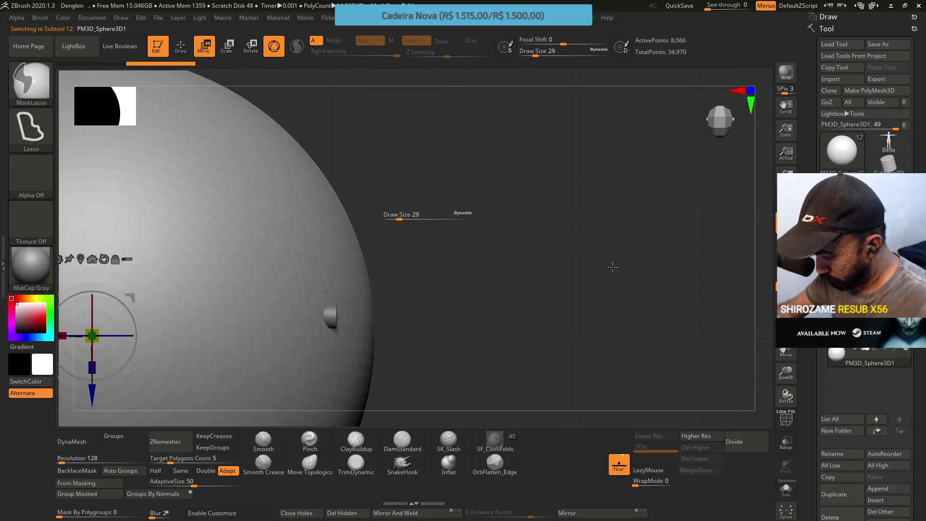
{"action": "key", "text": "shift+f"}
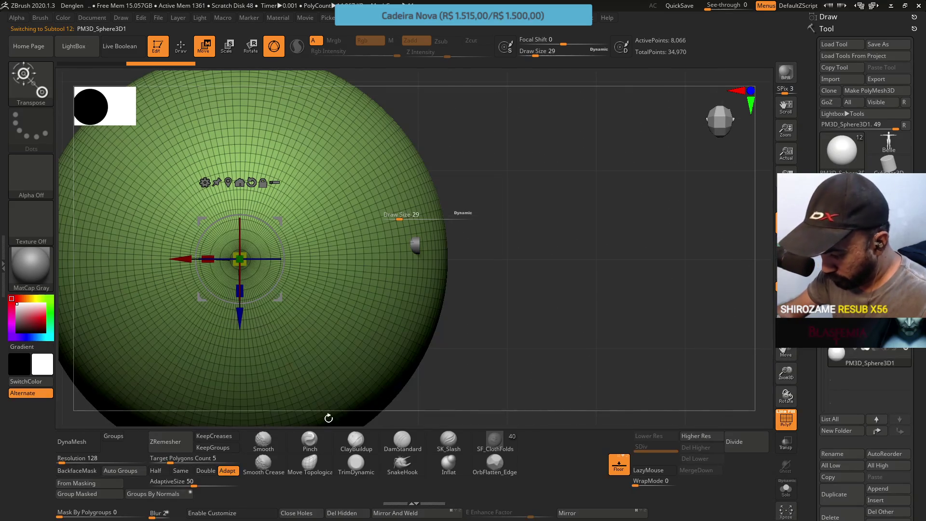
{"action": "left_click", "coordinate": [155, 471]}
{"action": "left_click", "coordinate": [165, 440]}
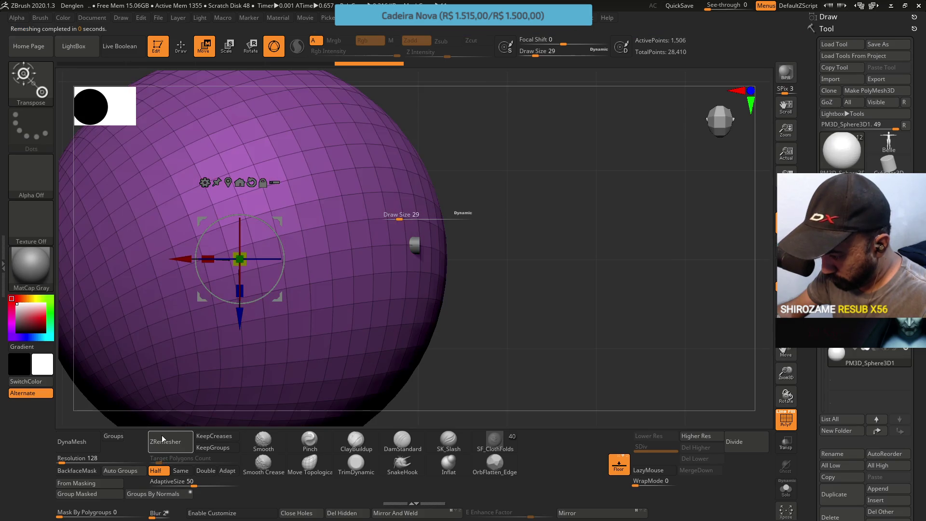
{"action": "key", "text": "ctrl+z"}
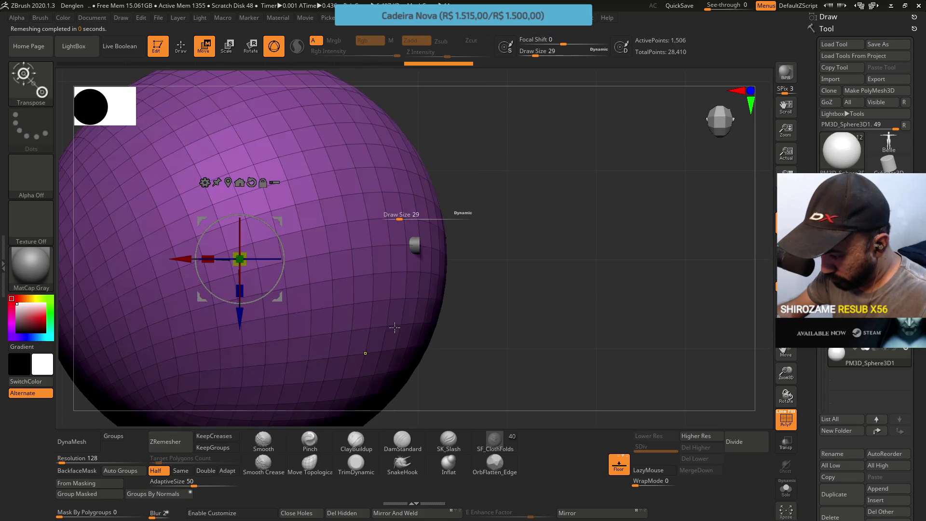
{"action": "left_click", "coordinate": [213, 65]}
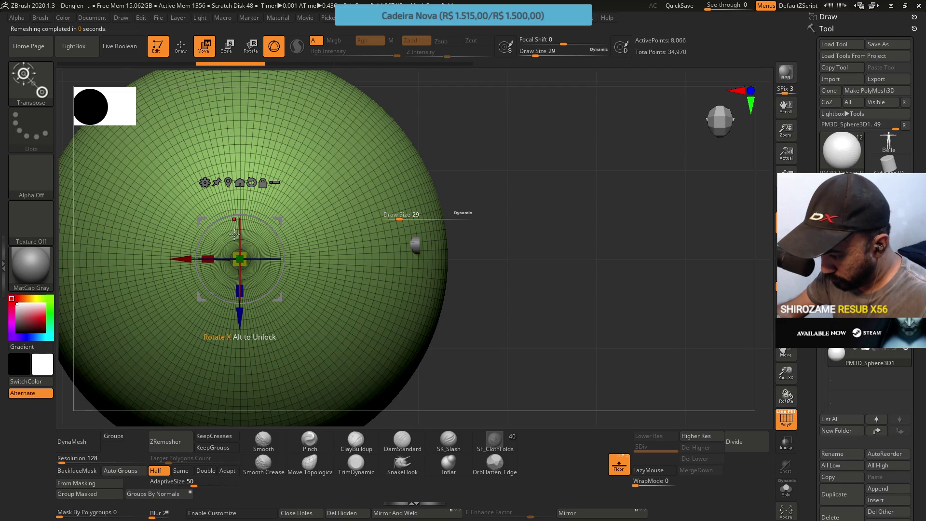
Step: Scale the sphere down to about 0.45 and move it toward the cylinder's end
{"action": "mouse_move", "coordinate": [246, 251]}
{"action": "left_mouse_down"}
{"action": "mouse_move", "coordinate": [222, 273]}
{"action": "mouse_move", "coordinate": [99, 328]}
{"action": "left_mouse_up"}
{"action": "left_click_drag", "start_coordinate": [180, 259], "coordinate": [350, 259]}
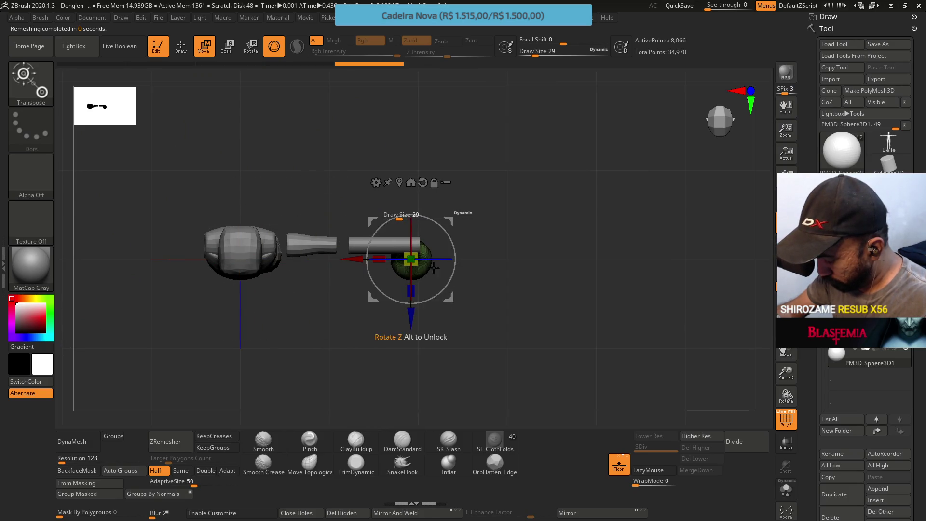
{"action": "scroll", "coordinate": [472, 263], "scroll_direction": "up", "scroll_amount": 5}
{"action": "mouse_move", "coordinate": [448, 220]}
{"action": "left_mouse_down"}
{"action": "mouse_move", "coordinate": [458, 195]}
{"action": "mouse_move", "coordinate": [476, 194]}
{"action": "left_mouse_up"}
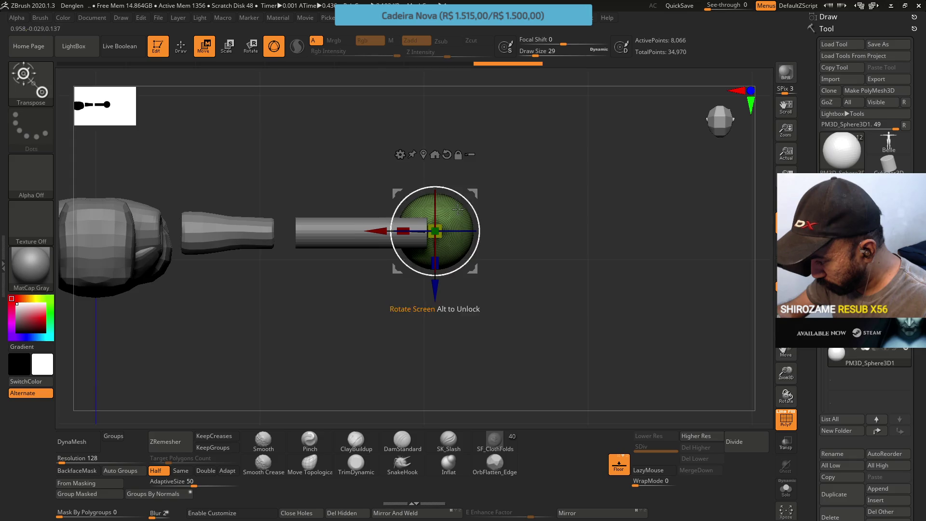
{"action": "left_click_drag", "start_coordinate": [443, 237], "coordinate": [436, 215]}
{"action": "left_click_drag", "start_coordinate": [437, 289], "coordinate": [437, 290]}
Step: Raise the sphere onto the cylinder's outer end, fine-tune it, and reselect the cylinder
{"action": "left_click_drag", "start_coordinate": [543, 386], "coordinate": [548, 294]}
{"action": "left_click_drag", "start_coordinate": [561, 130], "coordinate": [513, 288]}
{"action": "mouse_move", "coordinate": [399, 330]}
{"action": "left_mouse_down"}
{"action": "mouse_move", "coordinate": [400, 118]}
{"action": "mouse_move", "coordinate": [399, 129]}
{"action": "left_mouse_up"}
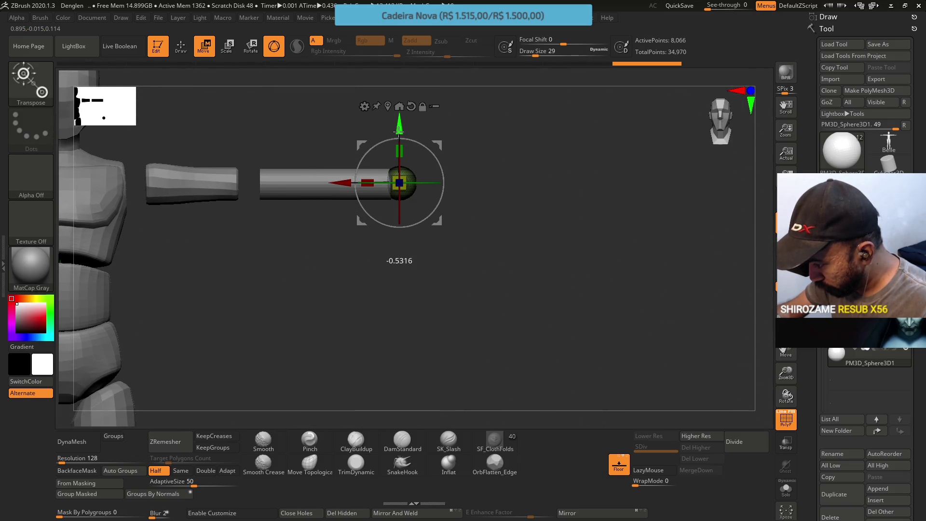
{"action": "mouse_move", "coordinate": [471, 149]}
{"action": "left_mouse_down"}
{"action": "mouse_move", "coordinate": [472, 244]}
{"action": "mouse_move", "coordinate": [471, 180]}
{"action": "mouse_move", "coordinate": [491, 265]}
{"action": "left_mouse_up"}
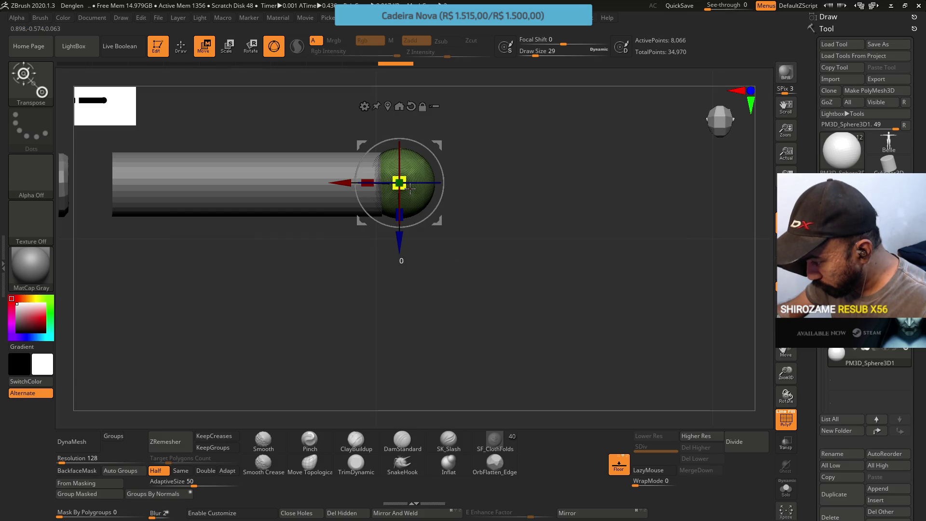
{"action": "left_click_drag", "start_coordinate": [356, 184], "coordinate": [350, 186]}
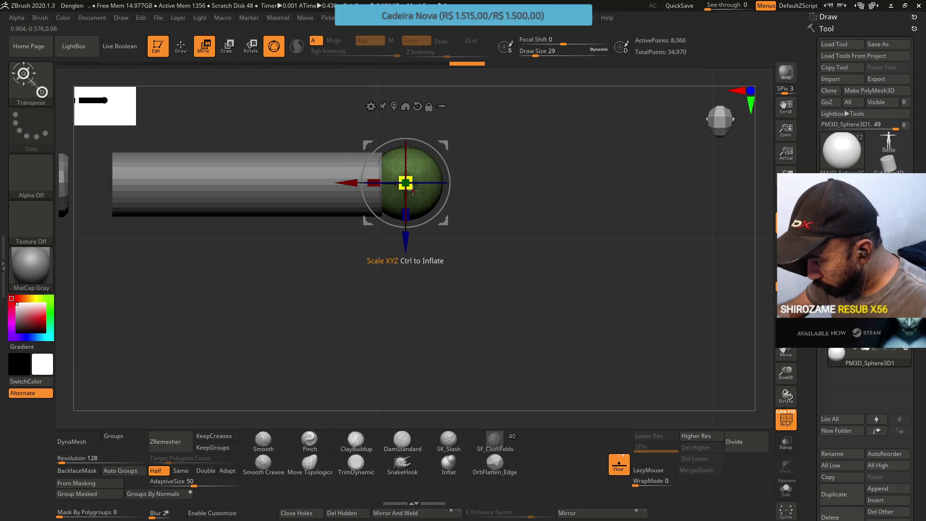
{"action": "mouse_move", "coordinate": [502, 182]}
{"action": "left_mouse_down", "text": "alt"}
{"action": "mouse_move", "coordinate": [393, 279]}
{"action": "mouse_move", "coordinate": [325, 229]}
{"action": "mouse_move", "coordinate": [377, 285]}
{"action": "mouse_move", "coordinate": [388, 252]}
{"action": "mouse_move", "coordinate": [354, 244]}
{"action": "left_mouse_up", "text": "alt"}
{"action": "left_click", "coordinate": [377, 253]}
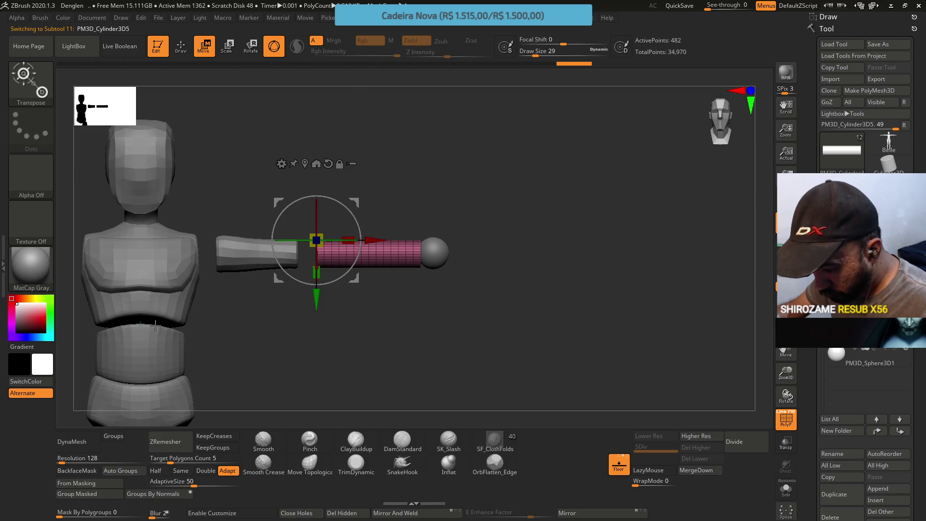
Step: ZRemesh the plain cylinder at Half, dropping points from 482 to 258, then reset to Same
{"action": "left_click", "coordinate": [181, 471]}
{"action": "left_click", "coordinate": [227, 471]}
{"action": "left_click", "coordinate": [155, 471]}
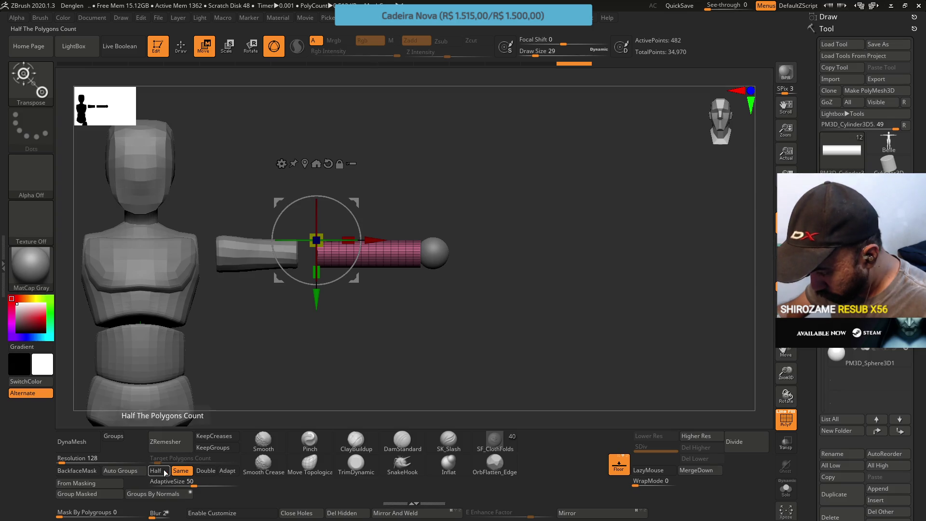
{"action": "left_click", "coordinate": [177, 451]}
{"action": "left_click_drag", "start_coordinate": [392, 298], "coordinate": [387, 375]}
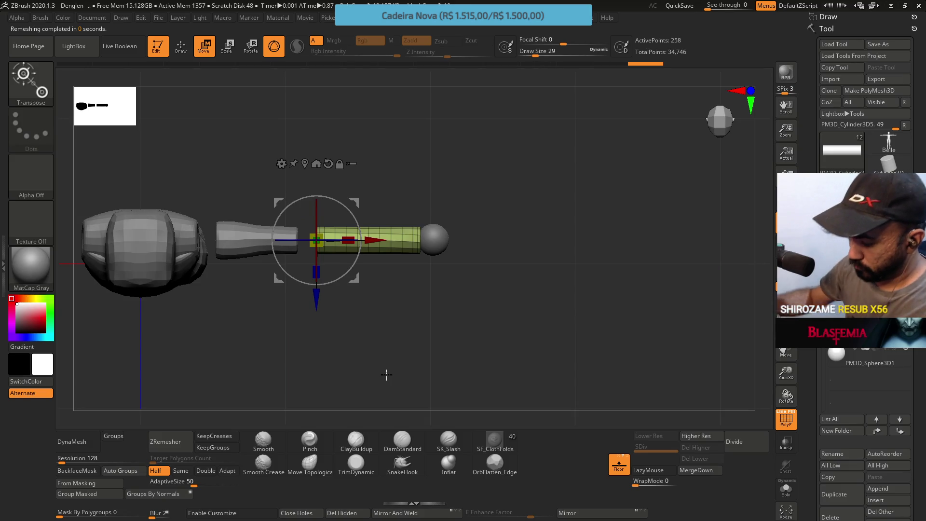
{"action": "left_click", "coordinate": [181, 471]}
Step: With the Move Topological brush, pull the cylinder's lower-left edge into a slight bulge
{"action": "key", "text": "q"}
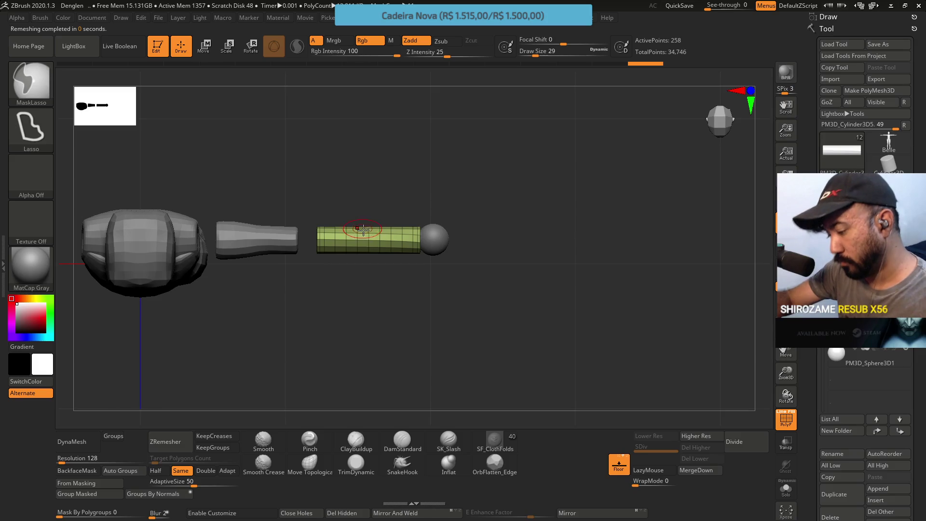
{"action": "key", "text": "b"}
{"action": "key", "text": "m"}
{"action": "key", "text": "t"}
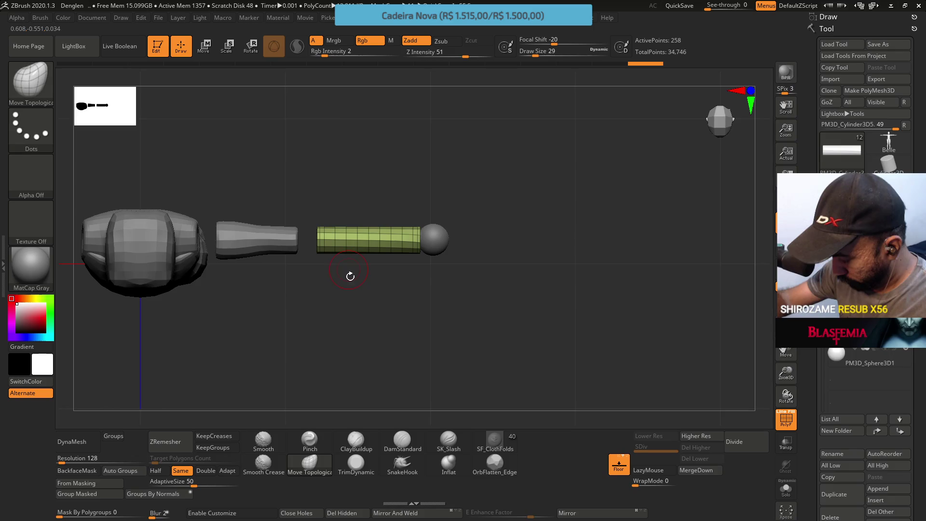
{"action": "left_click_drag", "start_coordinate": [333, 253], "coordinate": [362, 253]}
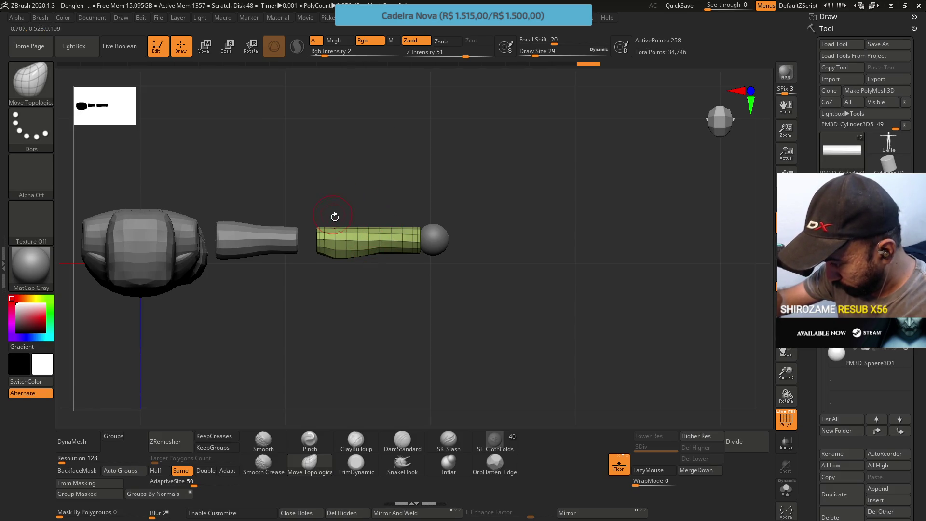
Step: Reshape the forearm's upper and lower-right edges, undoing a stroke that went wrong
{"action": "left_click_drag", "start_coordinate": [334, 215], "coordinate": [336, 221]}
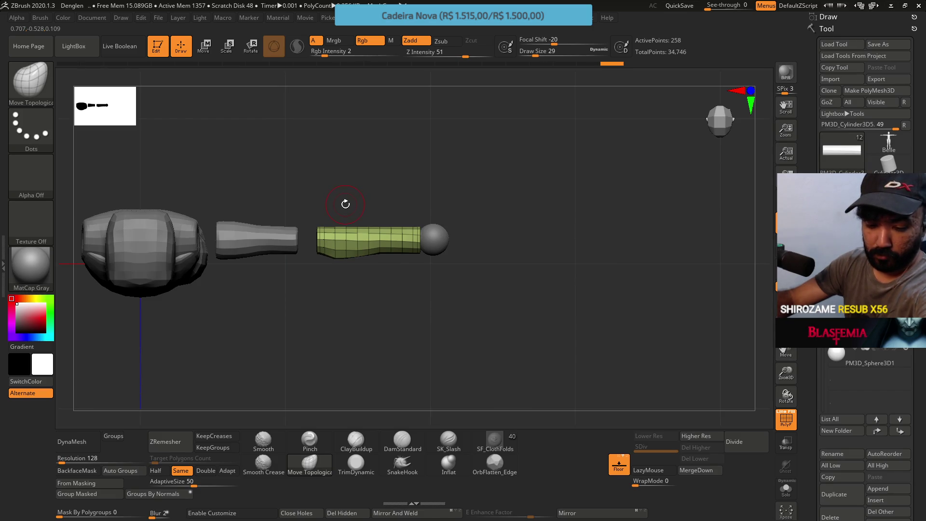
{"action": "left_click_drag", "start_coordinate": [332, 225], "coordinate": [370, 230]}
{"action": "key", "text": "ctrl+z"}
{"action": "key", "text": "ctrl+z"}
{"action": "key", "text": "ctrl+z"}
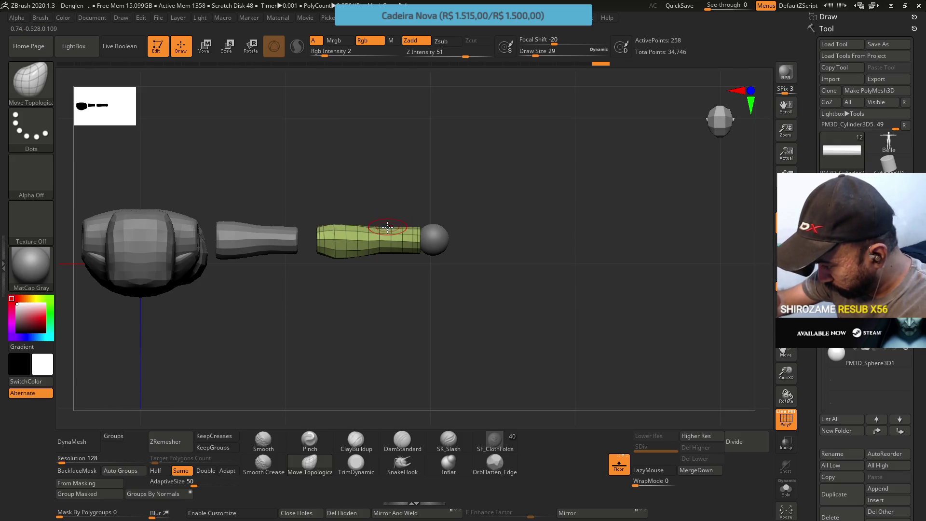
{"action": "mouse_move", "coordinate": [391, 225]}
{"action": "left_mouse_down"}
{"action": "mouse_move", "coordinate": [405, 215]}
{"action": "mouse_move", "coordinate": [420, 226]}
{"action": "left_mouse_up"}
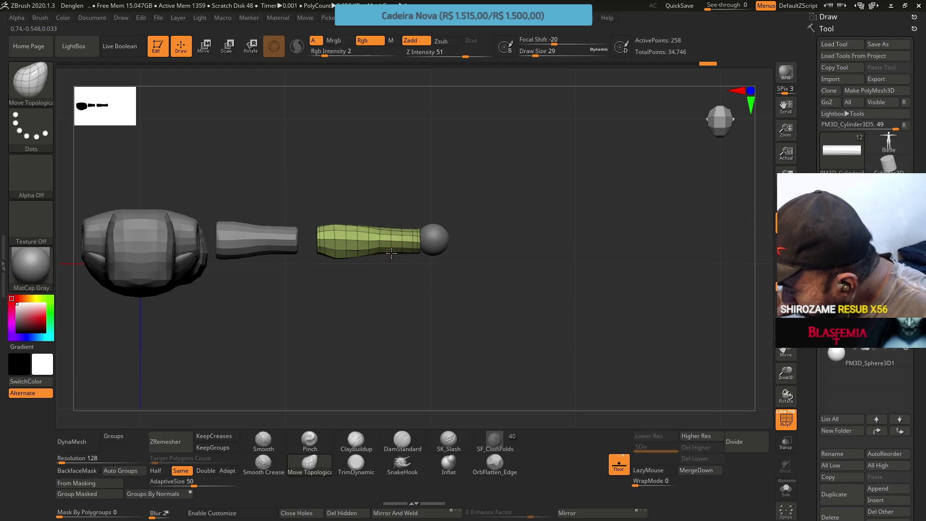
{"action": "left_click_drag", "start_coordinate": [402, 251], "coordinate": [415, 249]}
{"action": "key", "text": "ctrl+z"}
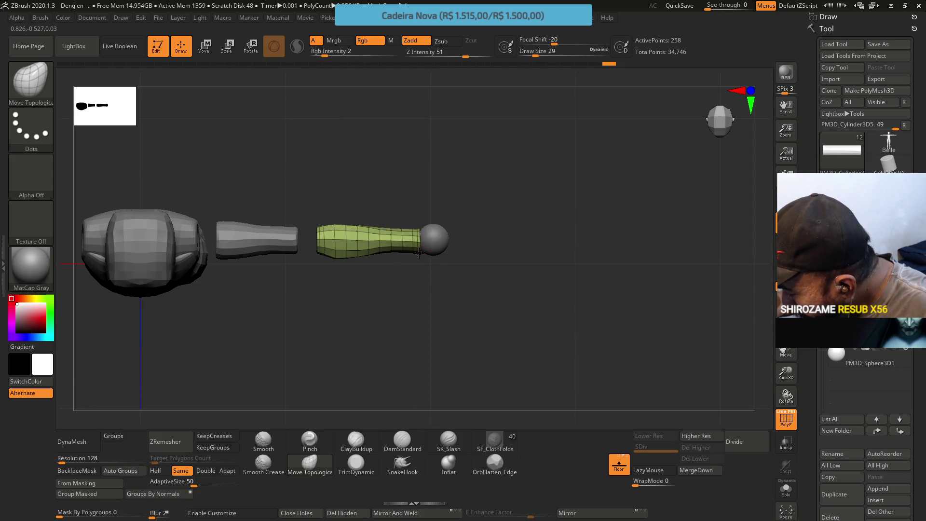
{"action": "key", "text": "ctrl+shift+z"}
{"action": "key", "text": "ctrl+shift+z"}
{"action": "key", "text": "ctrl+shift+z"}
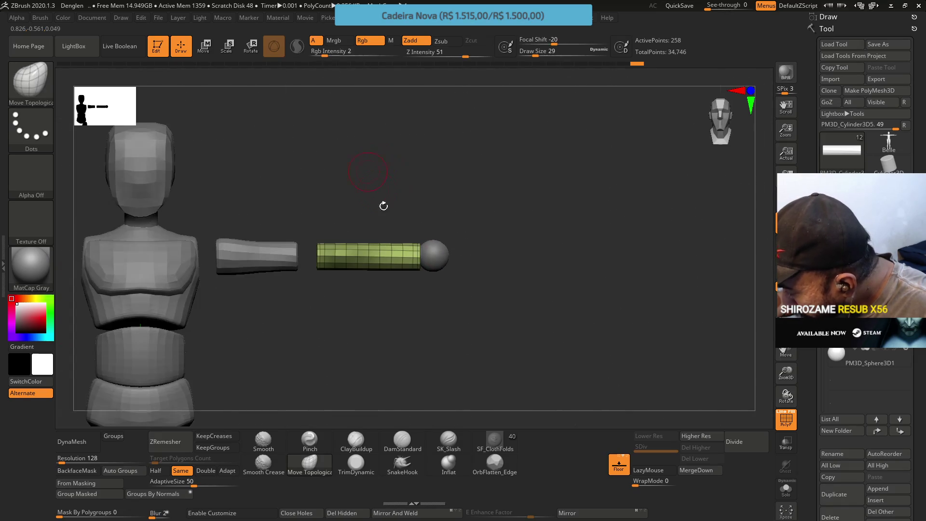
Step: Enlarge the brush and reshape the forearm's lower edge where it meets the sphere joint
{"action": "left_click_drag", "start_coordinate": [421, 266], "coordinate": [418, 270]}
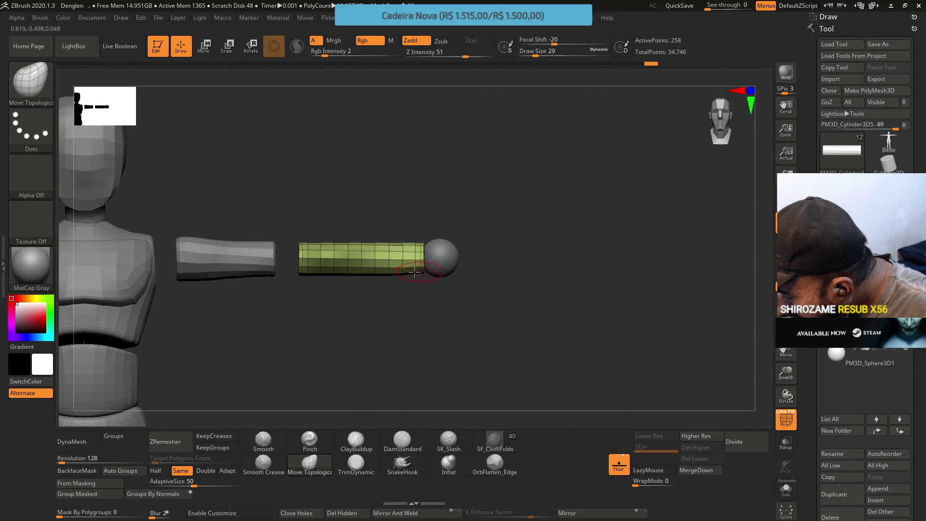
{"action": "key", "text": "bracketright"}
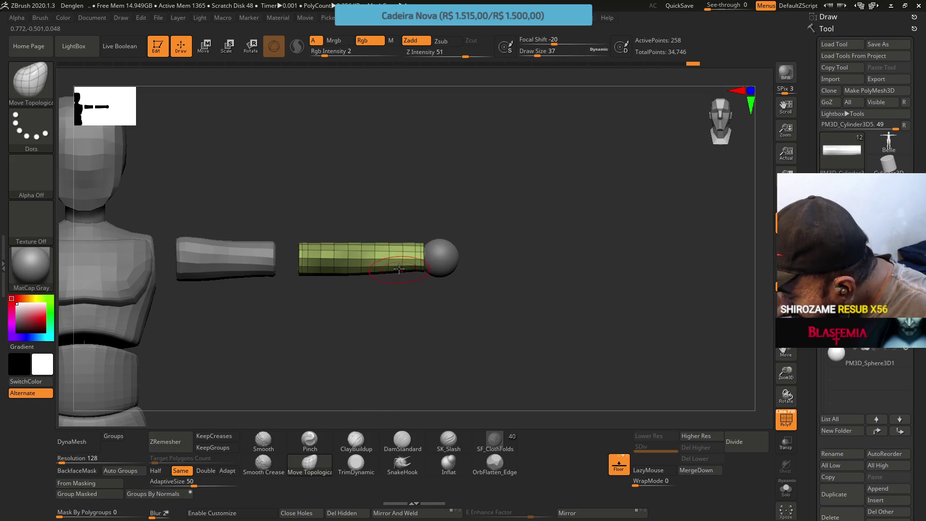
{"action": "left_click_drag", "start_coordinate": [421, 267], "coordinate": [423, 271]}
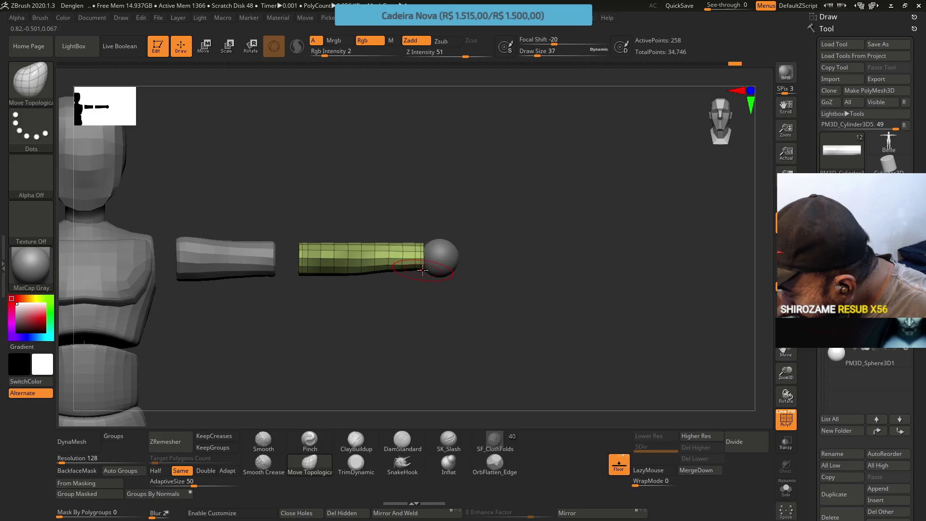
{"action": "key", "text": "ctrl+z"}
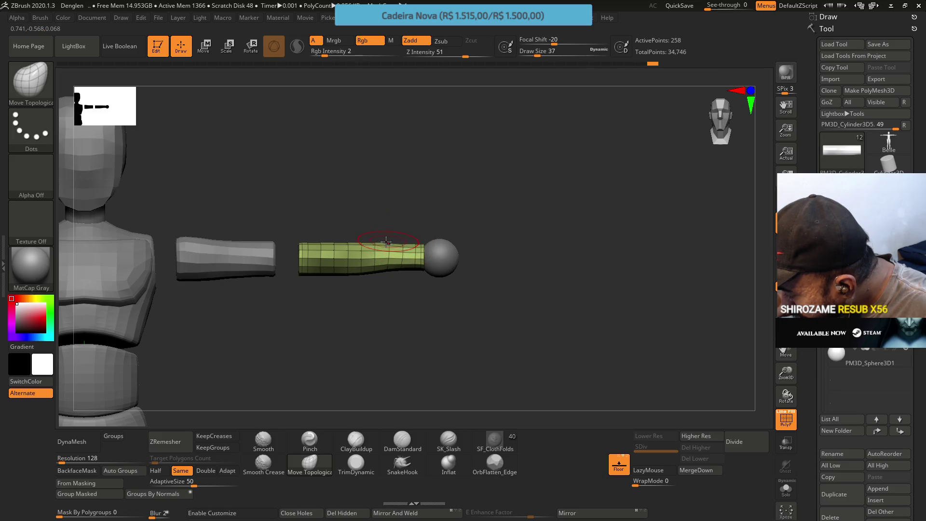
{"action": "key", "text": "ctrl+shift+z"}
{"action": "key", "text": "ctrl+shift+z"}
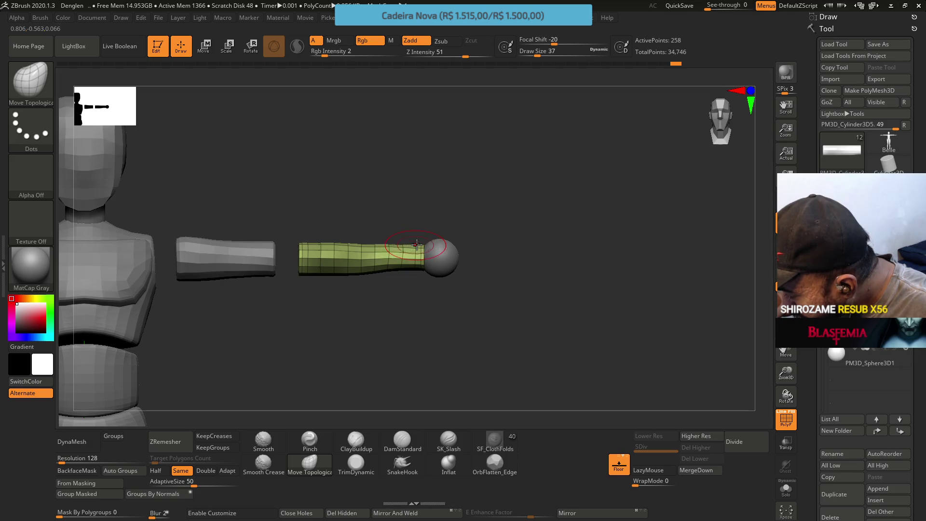
{"action": "key", "text": "["}
{"action": "left_click_drag", "start_coordinate": [387, 192], "coordinate": [422, 247], "text": "alt"}
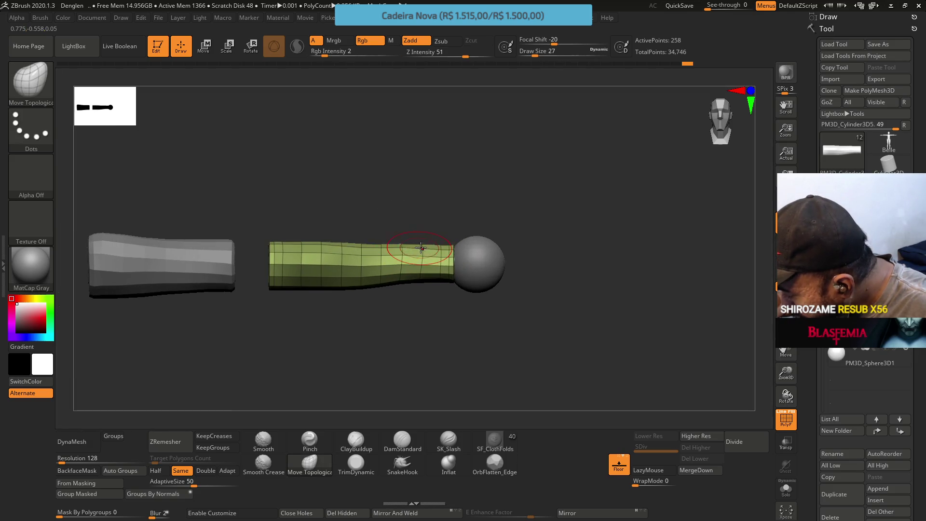
{"action": "key", "text": "ctrl+shift+z"}
{"action": "key", "text": "ctrl+shift+z"}
{"action": "key", "text": "ctrl+shift+z"}
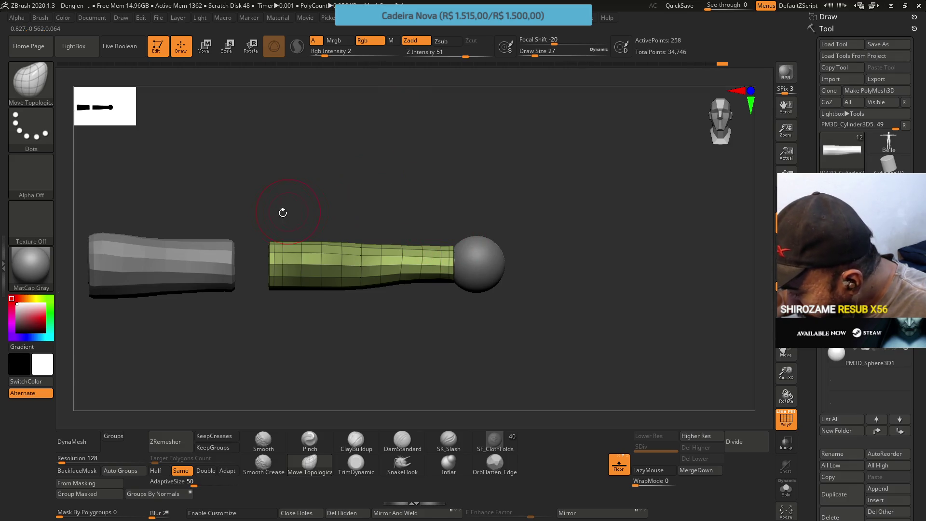
Step: Reframe the arm beside the torso and sculpt the forearm's lower edge with brush size 17
{"action": "mouse_move", "coordinate": [246, 194]}
{"action": "left_mouse_down", "text": "alt"}
{"action": "mouse_move", "coordinate": [260, 231]}
{"action": "mouse_move", "coordinate": [289, 227]}
{"action": "mouse_move", "coordinate": [311, 202]}
{"action": "mouse_move", "coordinate": [293, 196]}
{"action": "left_mouse_up", "text": "alt"}
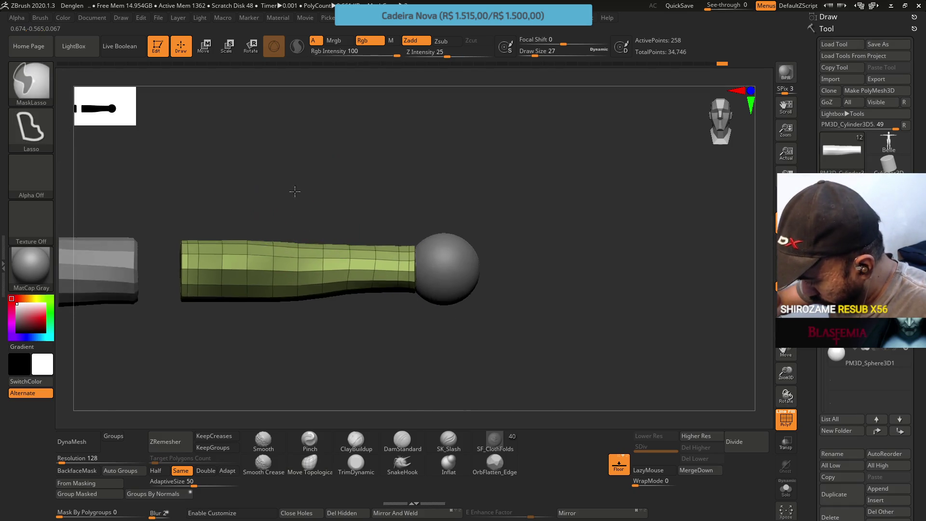
{"action": "right_click_drag", "start_coordinate": [293, 196], "coordinate": [270, 207], "text": "ctrl"}
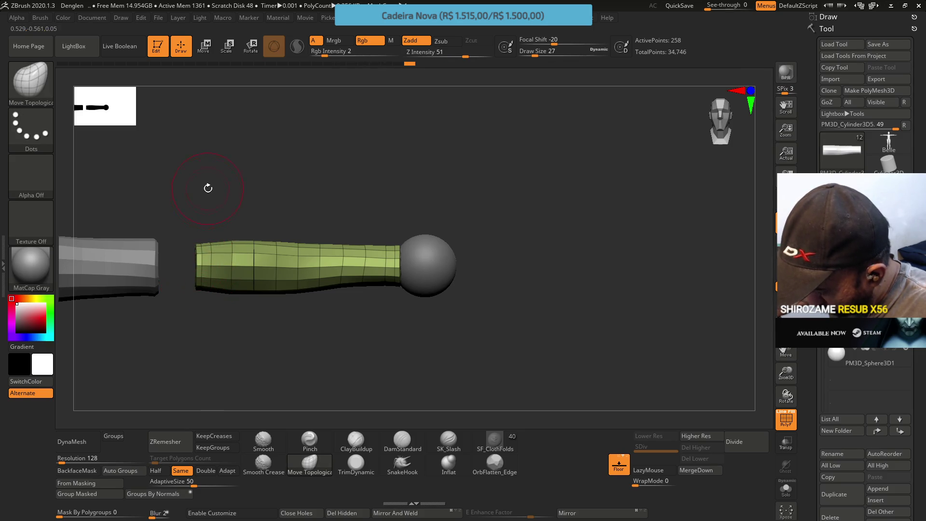
{"action": "key", "text": "bracketright"}
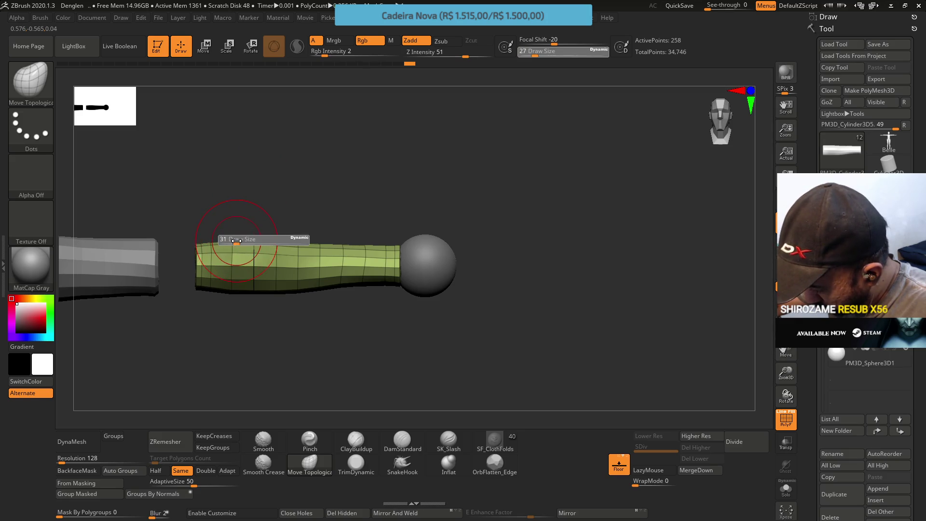
{"action": "mouse_move", "coordinate": [234, 227]}
{"action": "left_mouse_down"}
{"action": "mouse_move", "coordinate": [304, 211]}
{"action": "mouse_move", "coordinate": [201, 229]}
{"action": "mouse_move", "coordinate": [239, 253]}
{"action": "left_mouse_up"}
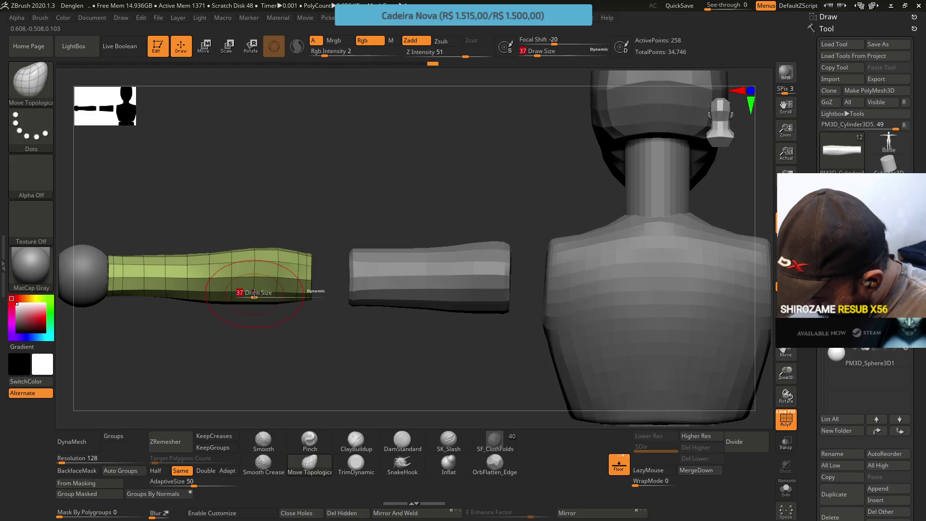
{"action": "key", "text": "bracketleft"}
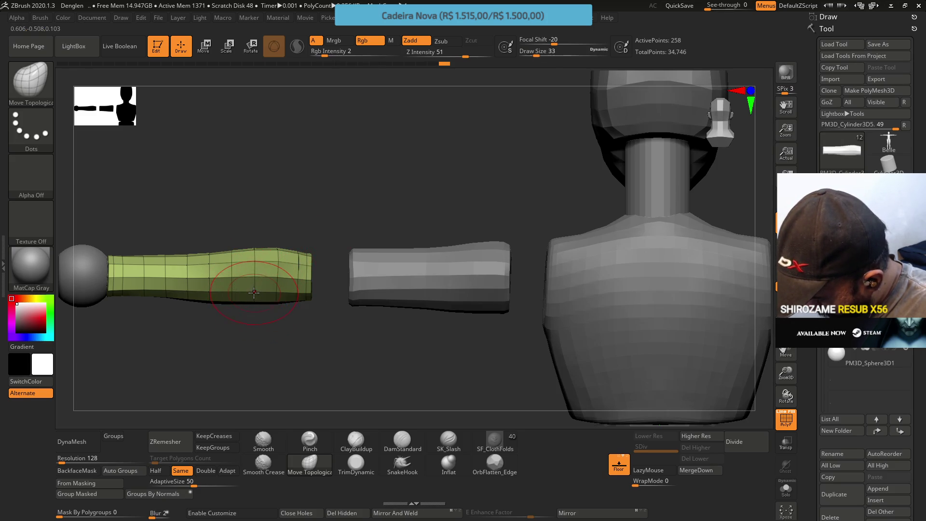
{"action": "mouse_move", "coordinate": [196, 294]}
{"action": "left_mouse_down"}
{"action": "mouse_move", "coordinate": [256, 279]}
{"action": "mouse_move", "coordinate": [320, 282]}
{"action": "mouse_move", "coordinate": [277, 281]}
{"action": "mouse_move", "coordinate": [288, 269]}
{"action": "mouse_move", "coordinate": [265, 264]}
{"action": "mouse_move", "coordinate": [272, 274]}
{"action": "mouse_move", "coordinate": [261, 283]}
{"action": "mouse_move", "coordinate": [198, 314]}
{"action": "left_mouse_up"}
Step: Push the forearm's upper-left and left edge outward with Move Topological strokes
{"action": "left_click", "coordinate": [288, 273]}
{"action": "left_click", "coordinate": [256, 255]}
{"action": "key", "text": "s"}
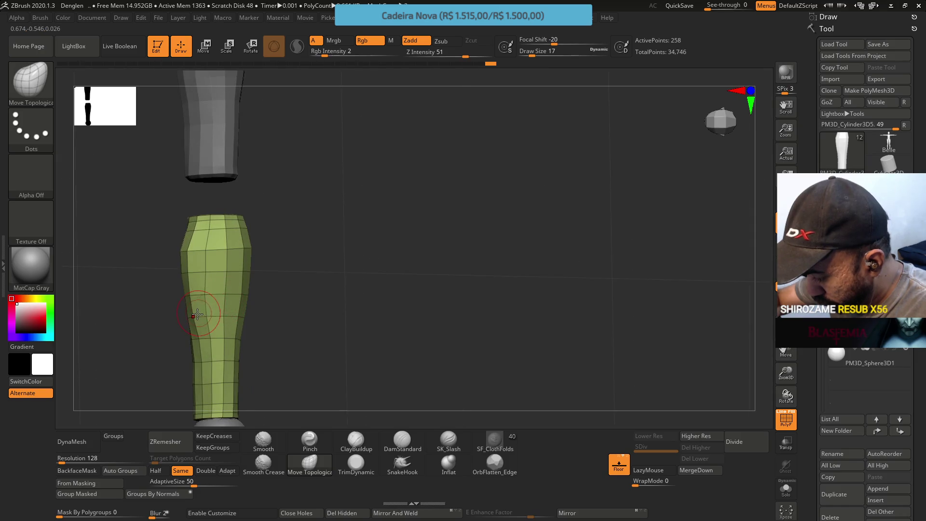
{"action": "mouse_move", "coordinate": [191, 265]}
{"action": "left_mouse_down"}
{"action": "mouse_move", "coordinate": [190, 251]}
{"action": "mouse_move", "coordinate": [195, 270]}
{"action": "left_mouse_up"}
{"action": "mouse_move", "coordinate": [198, 309]}
{"action": "left_mouse_down"}
{"action": "mouse_move", "coordinate": [200, 324]}
{"action": "mouse_move", "coordinate": [192, 309]}
{"action": "mouse_move", "coordinate": [199, 314]}
{"action": "left_mouse_up"}
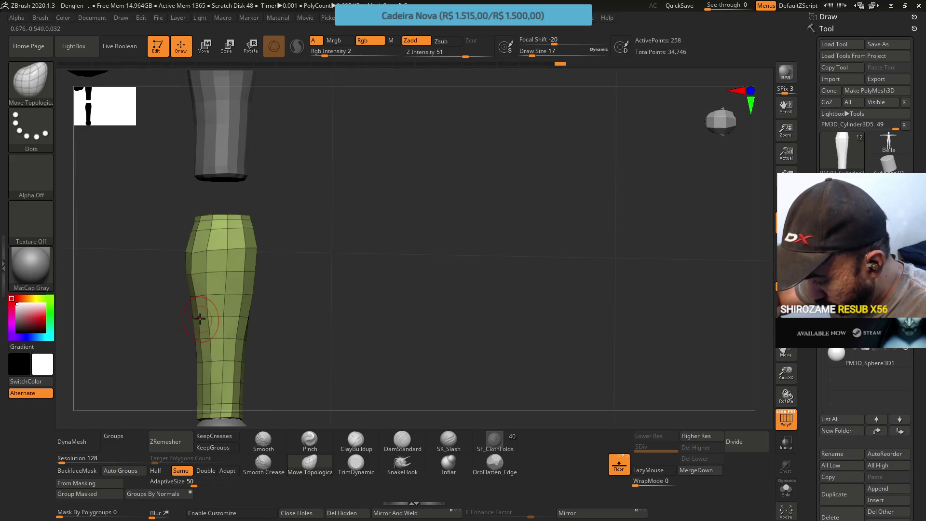
{"action": "left_click_drag", "start_coordinate": [203, 274], "coordinate": [200, 288]}
{"action": "mouse_move", "coordinate": [186, 295]}
{"action": "left_mouse_down"}
{"action": "mouse_move", "coordinate": [191, 315]}
{"action": "mouse_move", "coordinate": [187, 290]}
{"action": "left_mouse_up"}
Step: Refine the left-edge bulge further with draw size reduced to 14
{"action": "mouse_move", "coordinate": [183, 255]}
{"action": "left_mouse_down"}
{"action": "mouse_move", "coordinate": [182, 263]}
{"action": "mouse_move", "coordinate": [227, 227]}
{"action": "mouse_move", "coordinate": [194, 272]}
{"action": "left_mouse_up"}
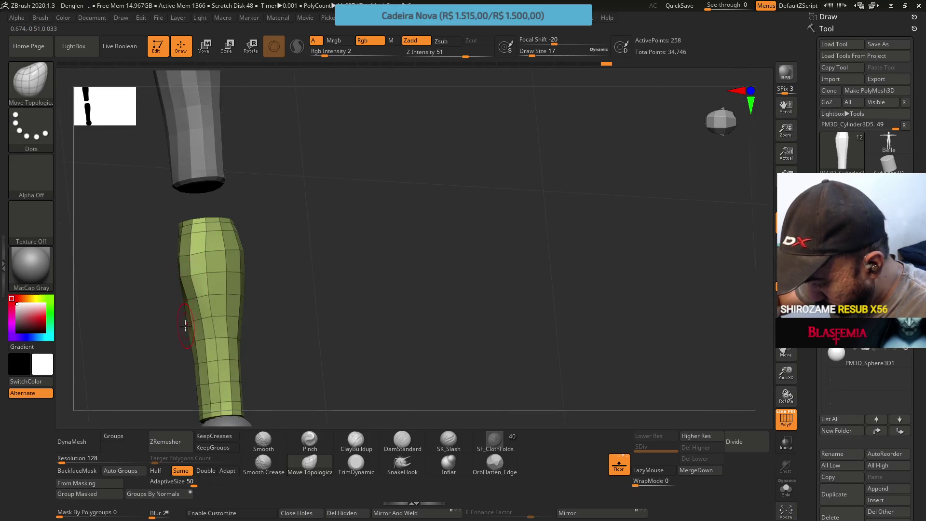
{"action": "mouse_move", "coordinate": [188, 326]}
{"action": "left_mouse_down"}
{"action": "mouse_move", "coordinate": [198, 321]}
{"action": "mouse_move", "coordinate": [190, 323]}
{"action": "left_mouse_up"}
{"action": "key", "text": "s"}
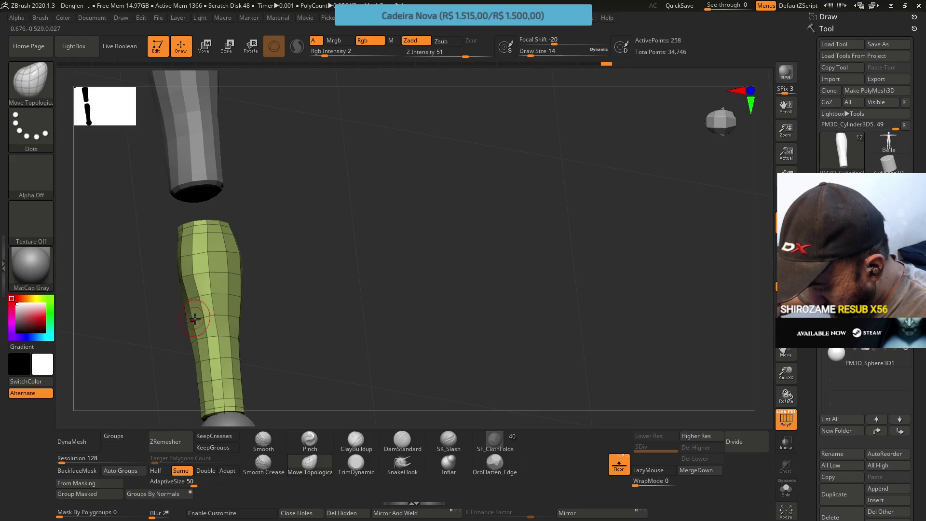
{"action": "mouse_move", "coordinate": [189, 302]}
{"action": "left_mouse_down"}
{"action": "mouse_move", "coordinate": [192, 341]}
{"action": "mouse_move", "coordinate": [217, 234]}
{"action": "mouse_move", "coordinate": [194, 305]}
{"action": "left_mouse_up"}
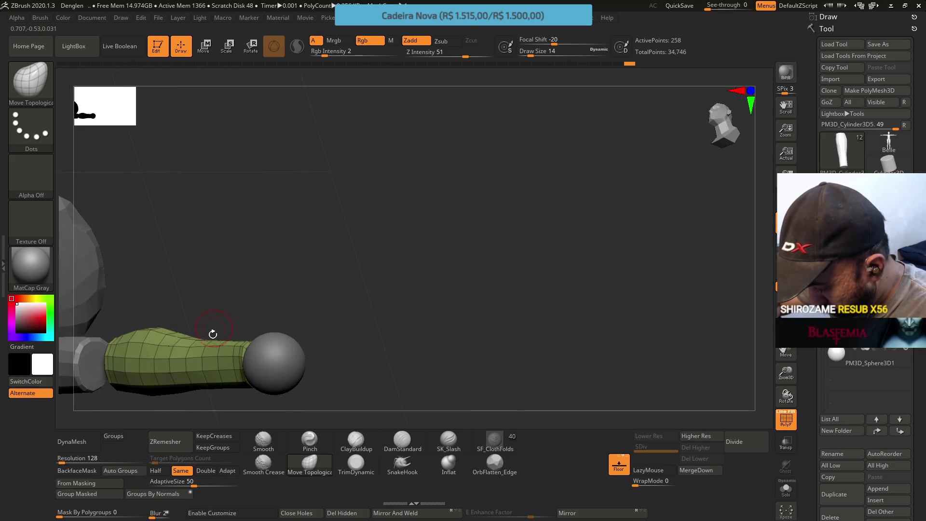
{"action": "mouse_move", "coordinate": [206, 347]}
{"action": "left_mouse_down"}
{"action": "mouse_move", "coordinate": [219, 345]}
{"action": "mouse_move", "coordinate": [244, 306]}
{"action": "mouse_move", "coordinate": [212, 346]}
{"action": "left_mouse_up"}
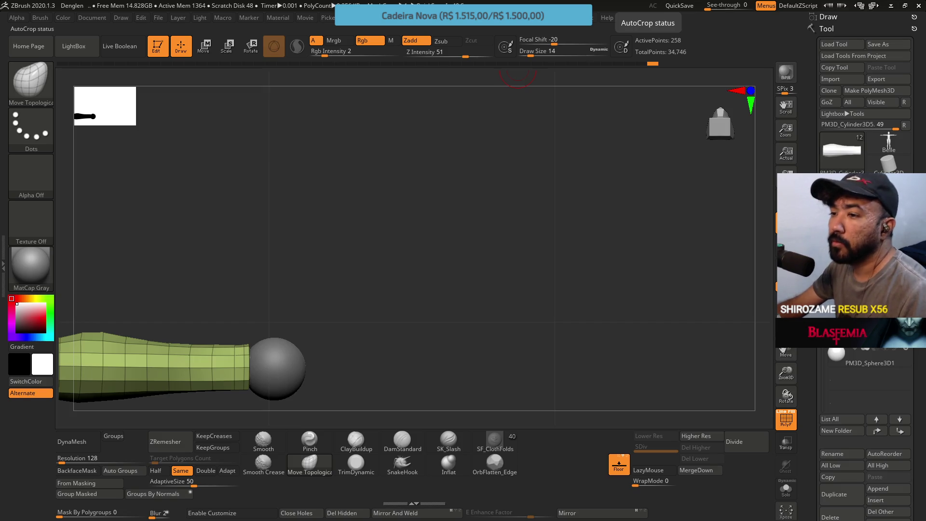
Step: Frame the forearm, enlarge the brush and reshape its top and lower edges near the sphere
{"action": "key", "text": "f"}
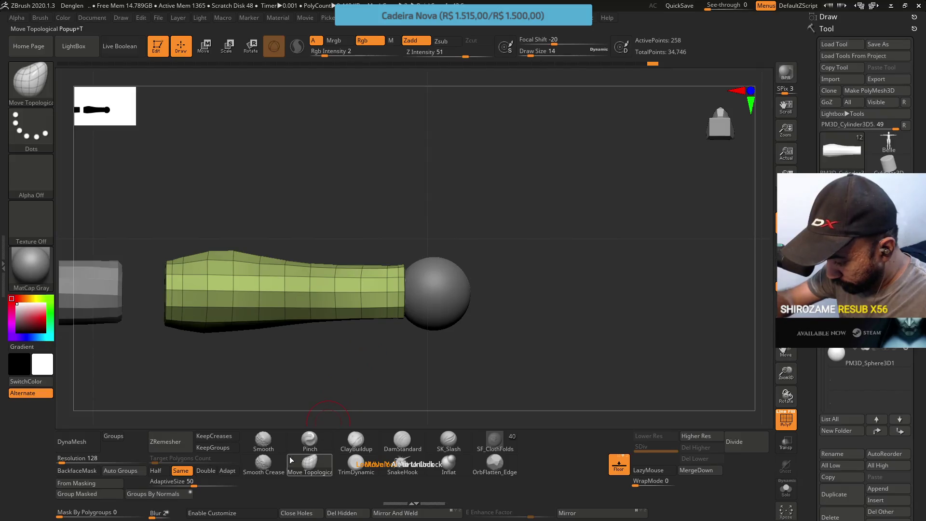
{"action": "key", "text": "s"}
{"action": "left_click_drag", "start_coordinate": [384, 346], "coordinate": [396, 346]}
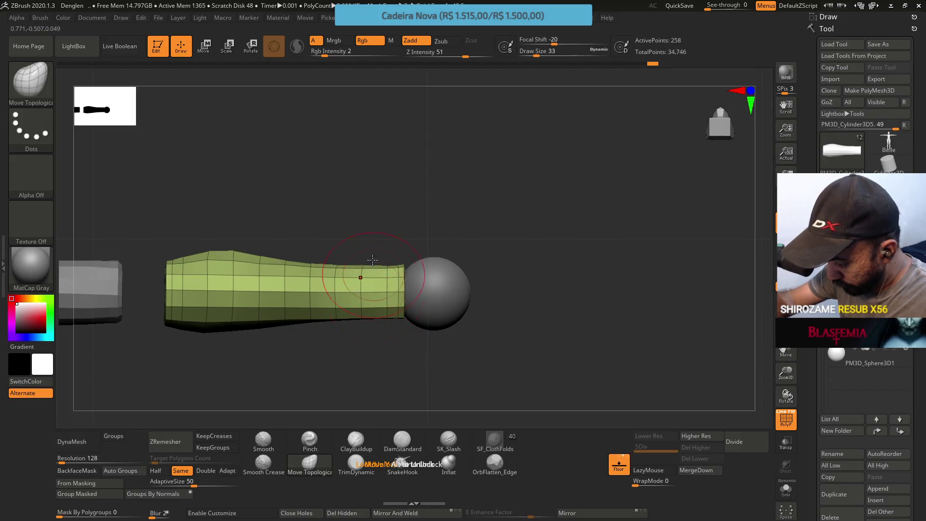
{"action": "mouse_move", "coordinate": [359, 266]}
{"action": "left_mouse_down"}
{"action": "mouse_move", "coordinate": [399, 248]}
{"action": "mouse_move", "coordinate": [434, 270]}
{"action": "mouse_move", "coordinate": [372, 280]}
{"action": "mouse_move", "coordinate": [370, 263]}
{"action": "mouse_move", "coordinate": [372, 277]}
{"action": "left_mouse_up"}
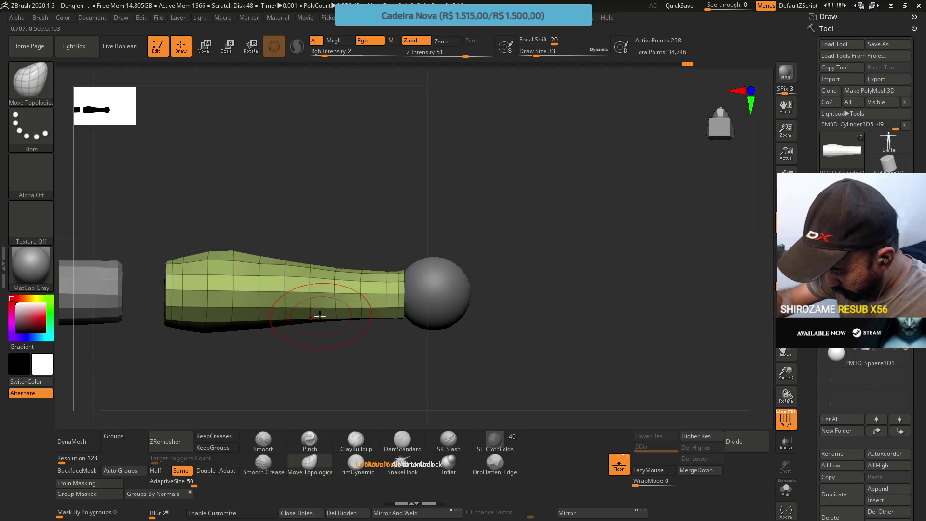
{"action": "mouse_move", "coordinate": [348, 318]}
{"action": "left_mouse_down"}
{"action": "mouse_move", "coordinate": [362, 289]}
{"action": "mouse_move", "coordinate": [381, 292]}
{"action": "mouse_move", "coordinate": [372, 285]}
{"action": "left_mouse_up"}
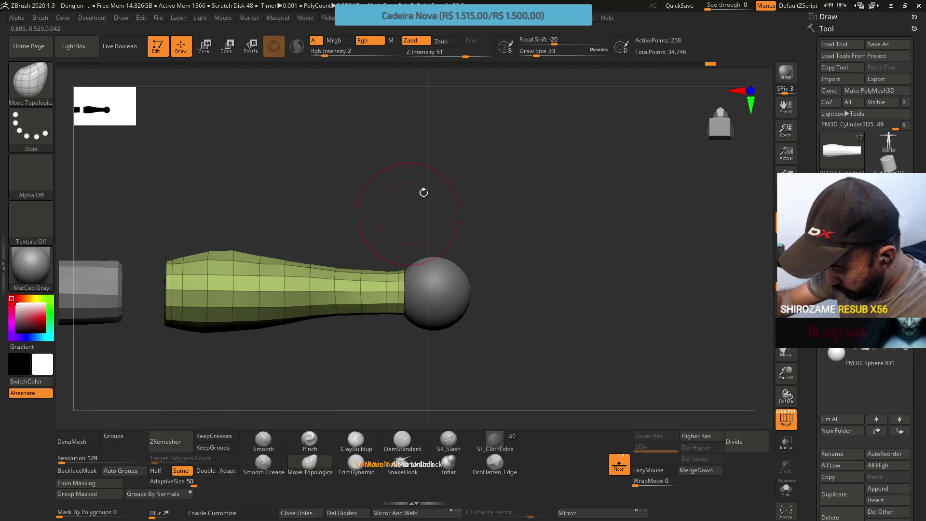
Step: Adjust the forearm's lower edge near the sphere, shrink the brush, then make the sphere joint active
{"action": "right_click_drag", "start_coordinate": [424, 238], "coordinate": [450, 164], "text": "ctrl"}
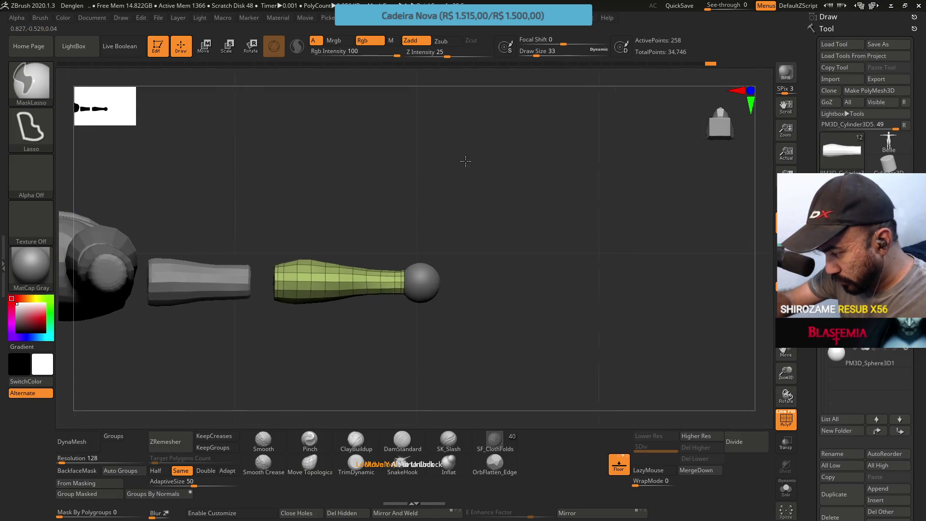
{"action": "key", "text": "b"}
{"action": "key", "text": "m"}
{"action": "key", "text": "t"}
{"action": "mouse_move", "coordinate": [408, 230]}
{"action": "left_mouse_down"}
{"action": "mouse_move", "coordinate": [406, 271]}
{"action": "mouse_move", "coordinate": [407, 227]}
{"action": "mouse_move", "coordinate": [414, 268]}
{"action": "mouse_move", "coordinate": [413, 216]}
{"action": "mouse_move", "coordinate": [429, 190]}
{"action": "left_mouse_up"}
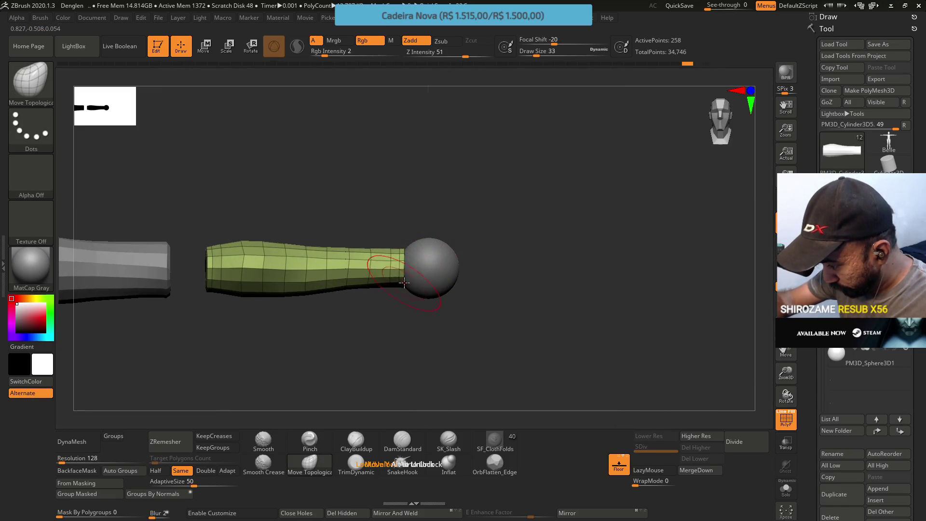
{"action": "left_click_drag", "start_coordinate": [395, 274], "coordinate": [394, 279]}
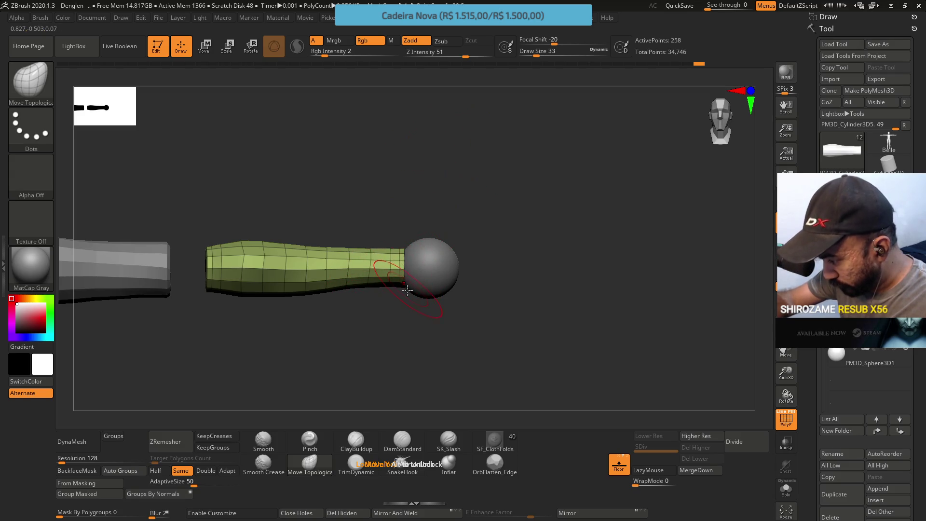
{"action": "key", "text": "s"}
{"action": "left_click_drag", "start_coordinate": [408, 284], "coordinate": [410, 284]}
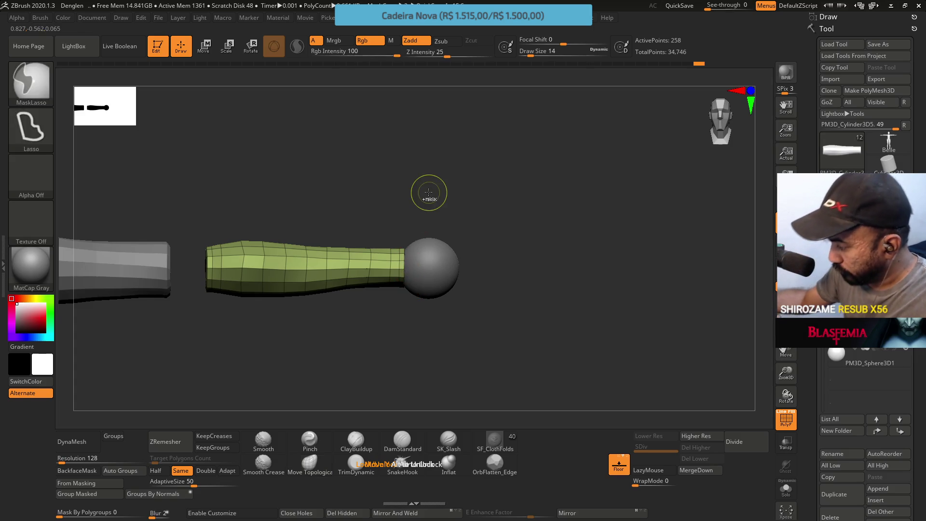
{"action": "left_click", "coordinate": [868, 359]}
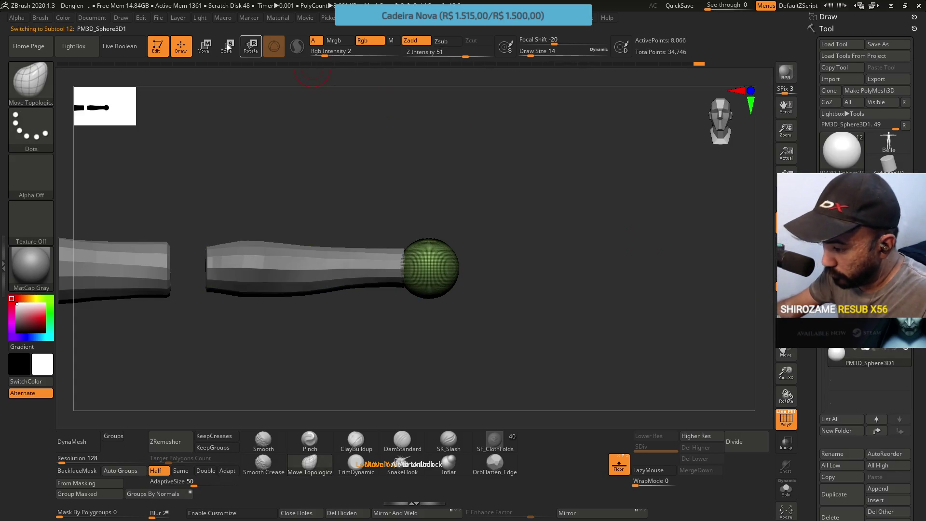
Step: Scale the sphere joint down to the cylinder's end width with Transpose, then switch to the Opera reference
{"action": "key", "text": "w"}
{"action": "left_click_drag", "start_coordinate": [428, 267], "coordinate": [371, 268]}
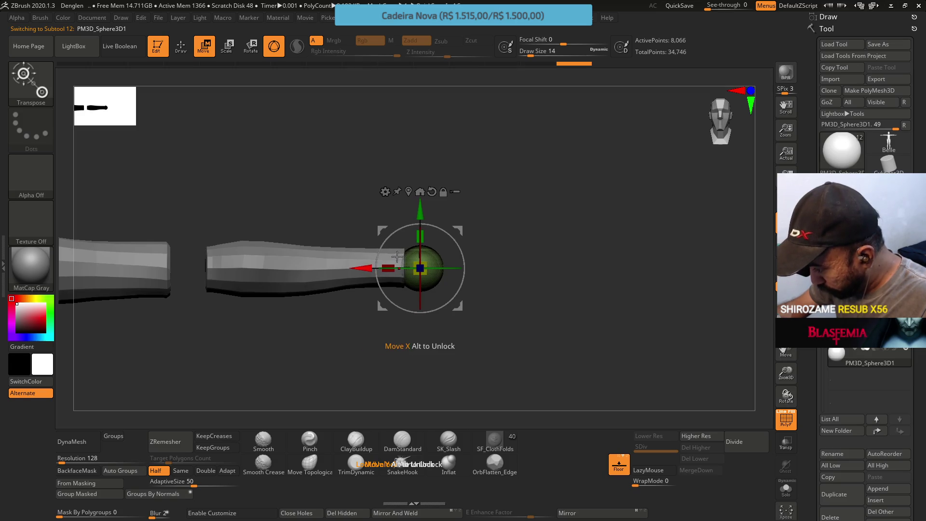
{"action": "key", "text": "q"}
{"action": "key", "text": "b"}
{"action": "key", "text": "m"}
{"action": "key", "text": "t"}
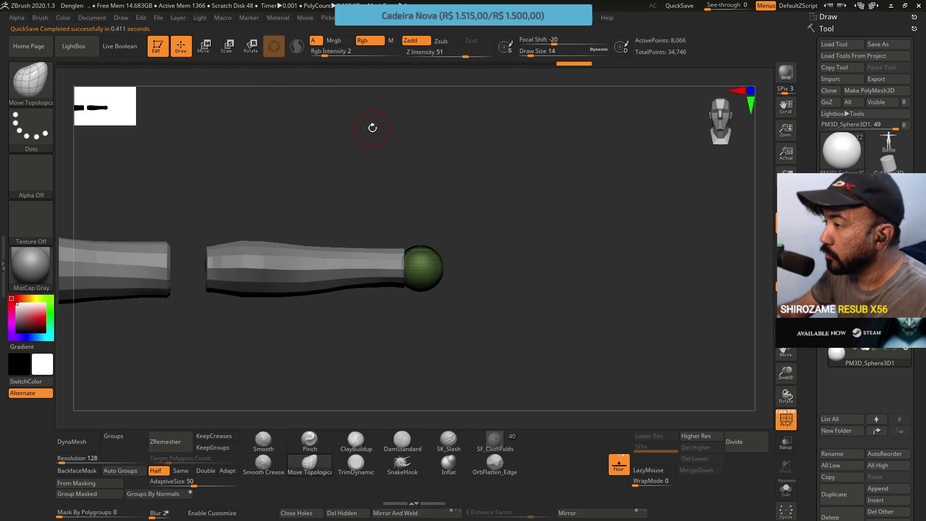
{"action": "key", "text": "alt+Tab"}
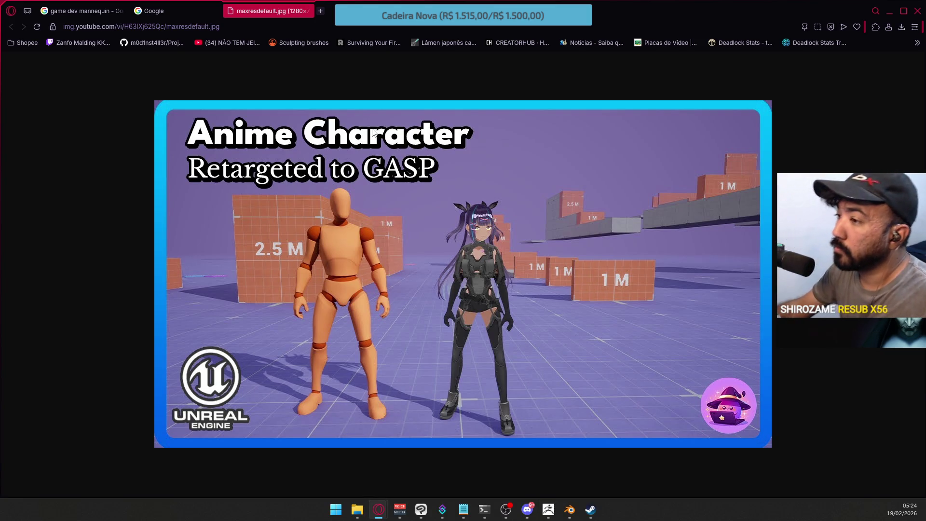
Step: Minimize the Opera reference, turn the arm to point upward, and select the forearm cylinder
{"action": "key", "text": "alt+Tab"}
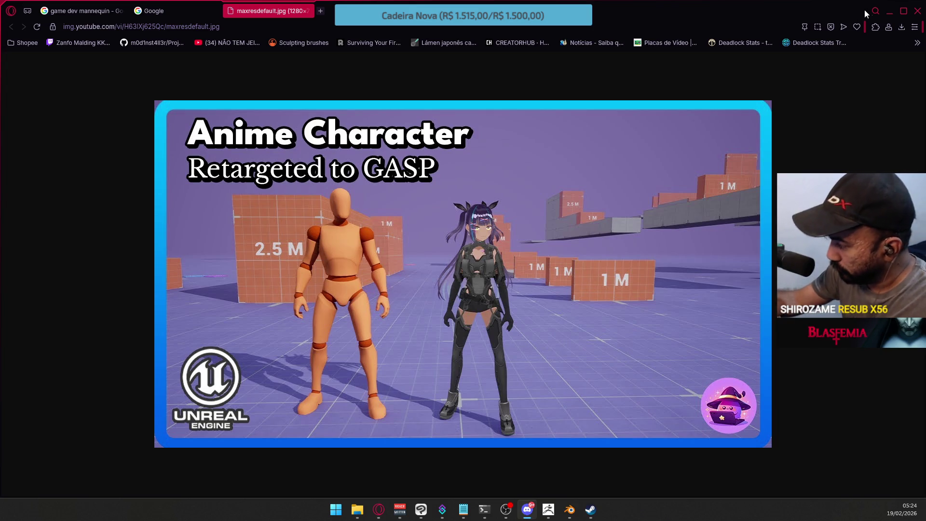
{"action": "left_click", "coordinate": [890, 10]}
{"action": "mouse_move", "coordinate": [461, 288]}
{"action": "left_mouse_down"}
{"action": "mouse_move", "coordinate": [455, 242]}
{"action": "mouse_move", "coordinate": [432, 254]}
{"action": "mouse_move", "coordinate": [420, 223]}
{"action": "mouse_move", "coordinate": [442, 263]}
{"action": "mouse_move", "coordinate": [434, 264]}
{"action": "mouse_move", "coordinate": [584, 216]}
{"action": "left_mouse_up"}
{"action": "left_click", "coordinate": [415, 314], "text": "alt"}
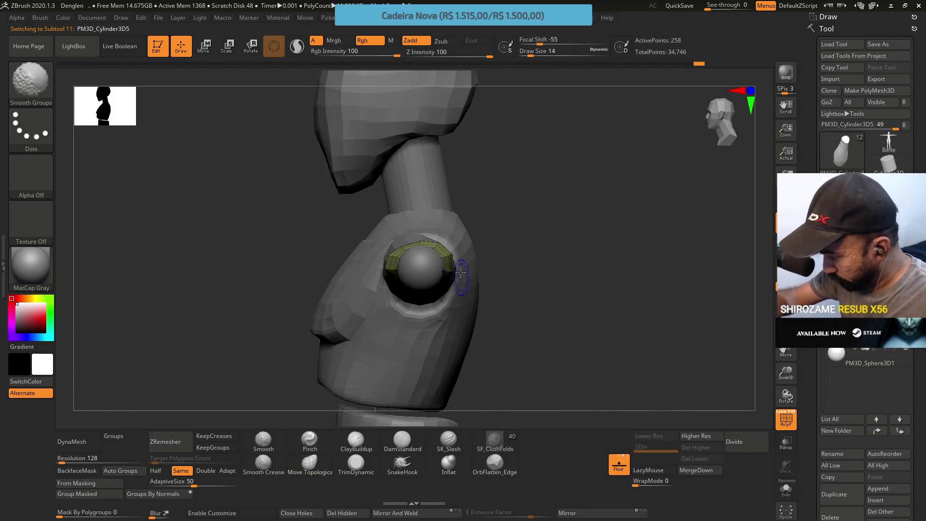
Step: Solo the forearm cylinder PM3D_Cylinder3D5, nudge its end edge, and orbit to view it upright
{"action": "key", "text": "ctrl+shift+s"}
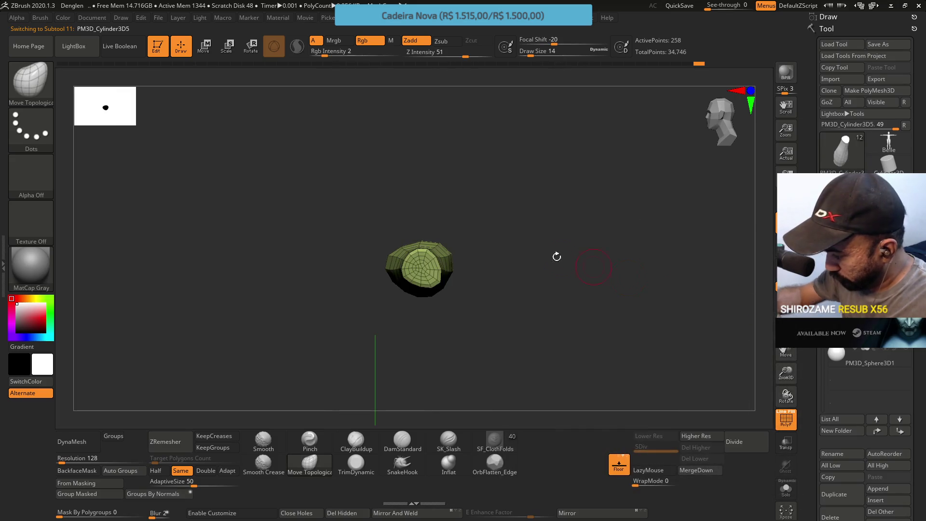
{"action": "left_click_drag", "start_coordinate": [432, 279], "coordinate": [441, 279]}
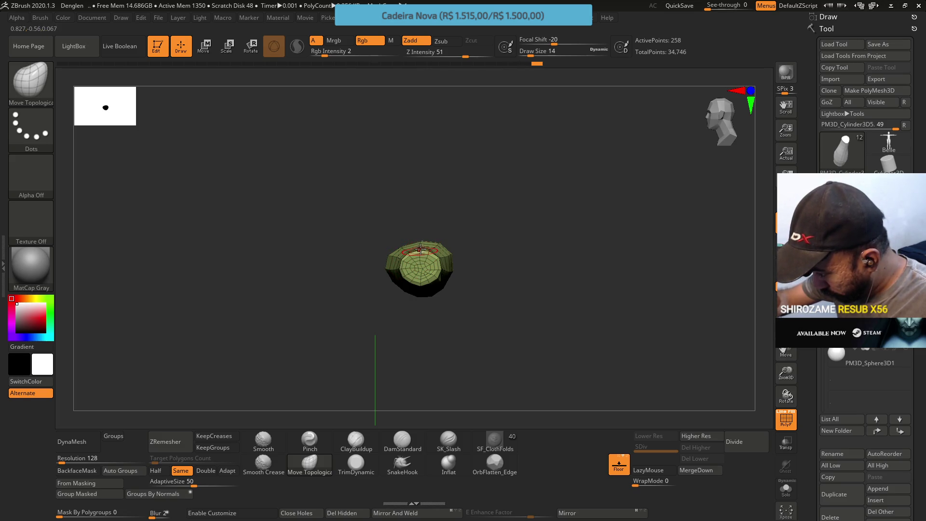
{"action": "mouse_move", "coordinate": [428, 221]}
{"action": "left_mouse_down"}
{"action": "mouse_move", "coordinate": [434, 271]}
{"action": "mouse_move", "coordinate": [427, 224]}
{"action": "mouse_move", "coordinate": [425, 241]}
{"action": "mouse_move", "coordinate": [414, 222]}
{"action": "mouse_move", "coordinate": [409, 300]}
{"action": "left_mouse_up"}
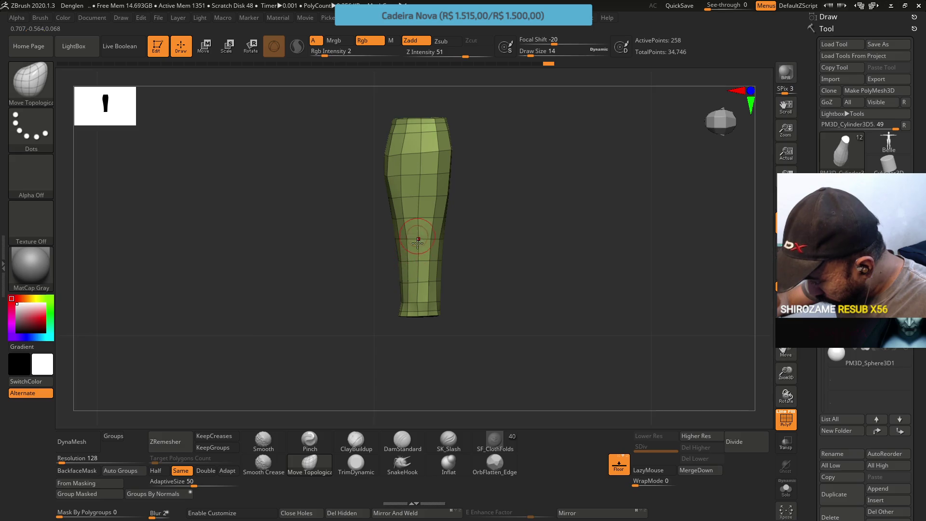
Step: Refine the cylinder's left, right and lower wrist edges with short Move Topological strokes
{"action": "left_click_drag", "start_coordinate": [403, 289], "coordinate": [410, 286]}
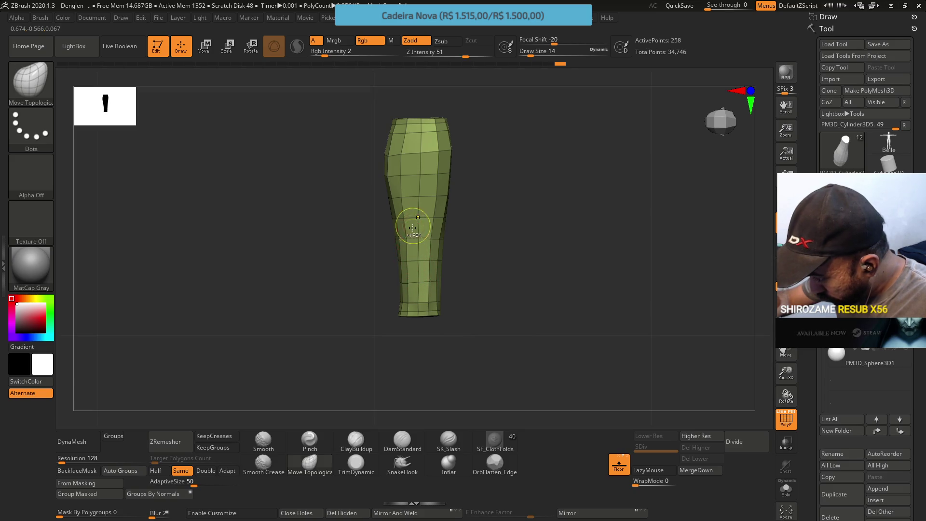
{"action": "left_click_drag", "start_coordinate": [411, 222], "coordinate": [415, 215]}
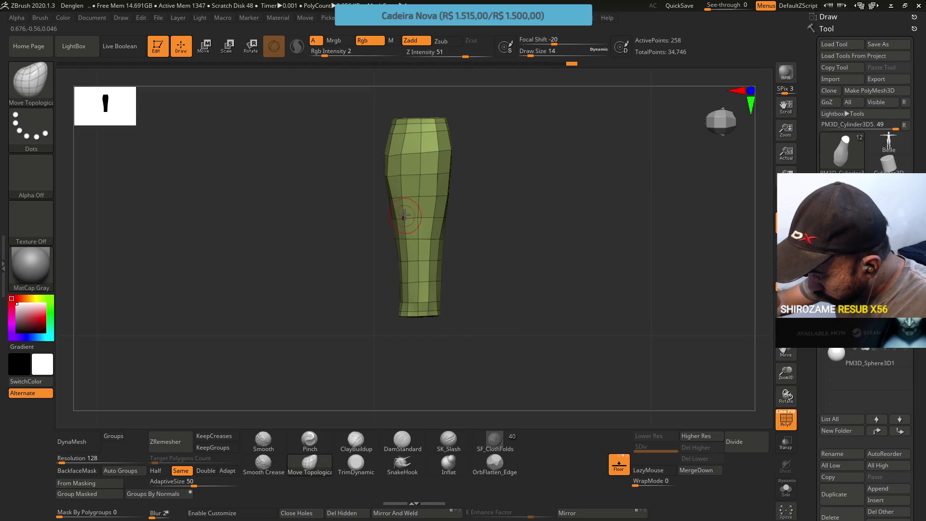
{"action": "left_click_drag", "start_coordinate": [417, 216], "coordinate": [419, 218]}
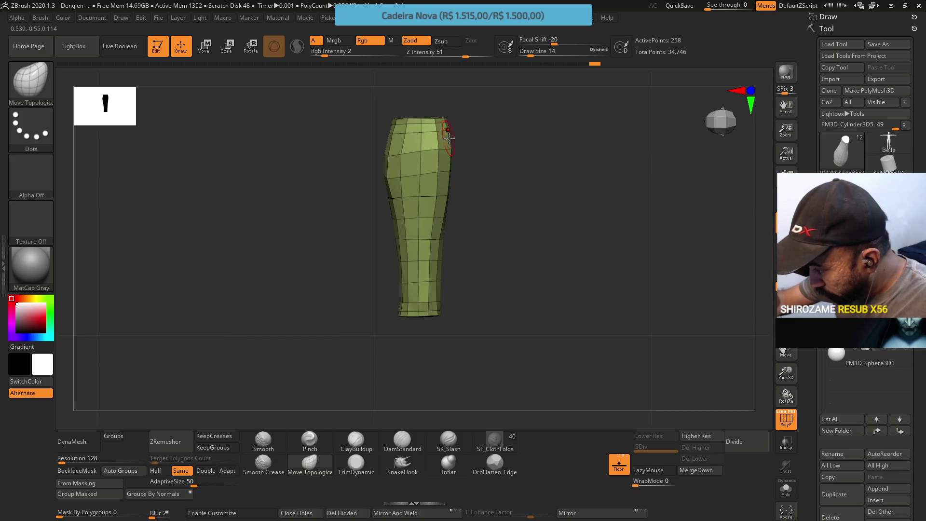
{"action": "left_click_drag", "start_coordinate": [451, 141], "coordinate": [455, 143]}
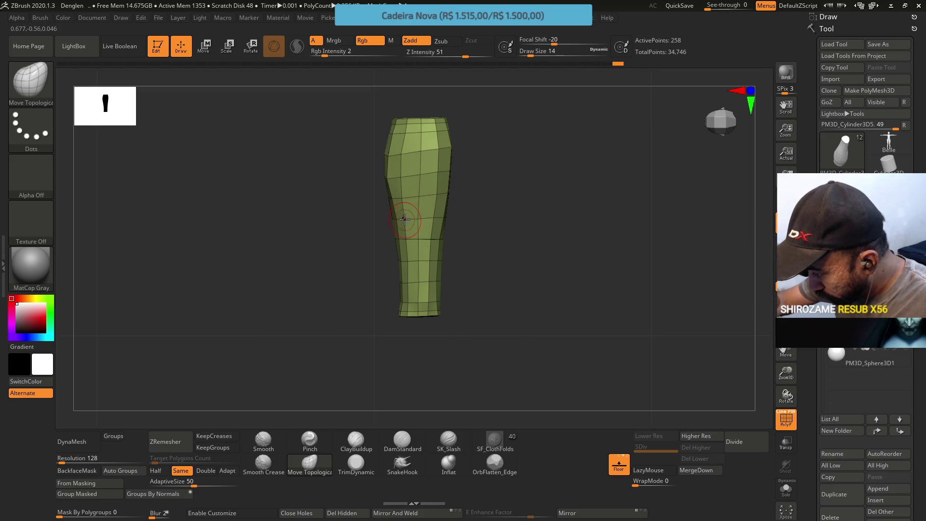
{"action": "left_click_drag", "start_coordinate": [414, 206], "coordinate": [434, 216]}
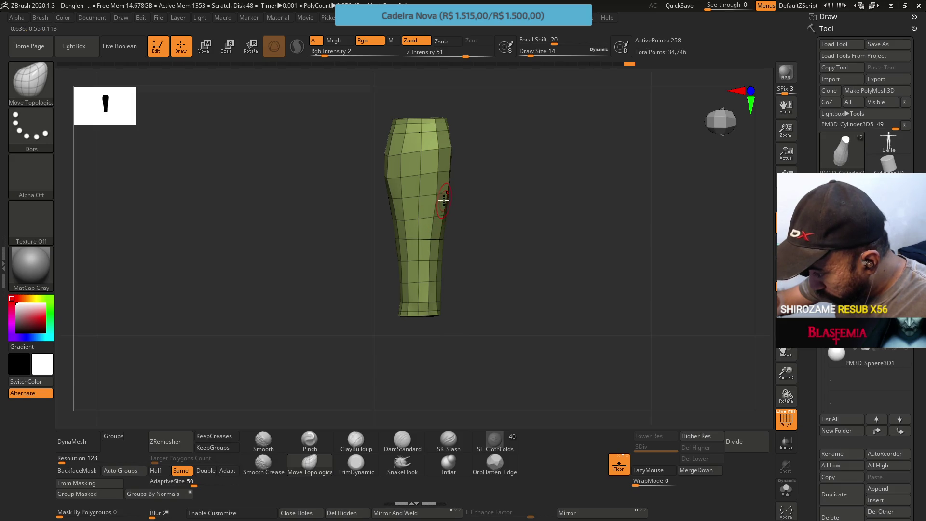
{"action": "left_click_drag", "start_coordinate": [404, 191], "coordinate": [425, 176]}
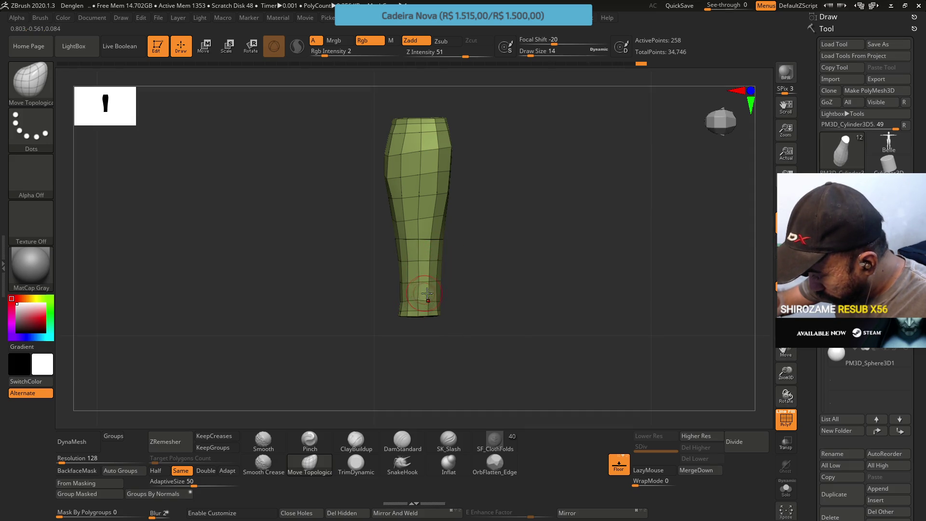
{"action": "left_click_drag", "start_coordinate": [436, 294], "coordinate": [431, 289]}
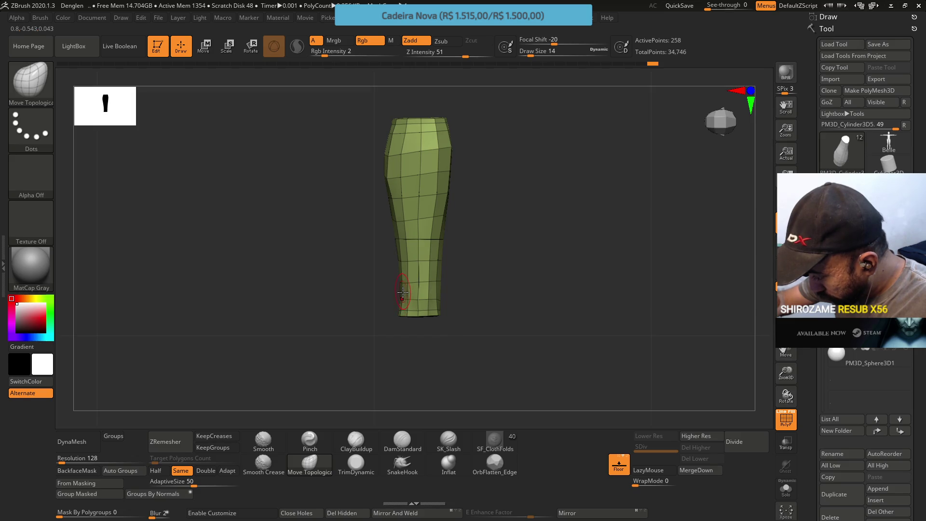
{"action": "mouse_move", "coordinate": [440, 293]}
{"action": "left_mouse_down"}
{"action": "mouse_move", "coordinate": [424, 292]}
{"action": "mouse_move", "coordinate": [427, 272]}
{"action": "mouse_move", "coordinate": [449, 271]}
{"action": "mouse_move", "coordinate": [455, 277]}
{"action": "mouse_move", "coordinate": [425, 290]}
{"action": "mouse_move", "coordinate": [375, 299]}
{"action": "mouse_move", "coordinate": [380, 285]}
{"action": "left_mouse_up"}
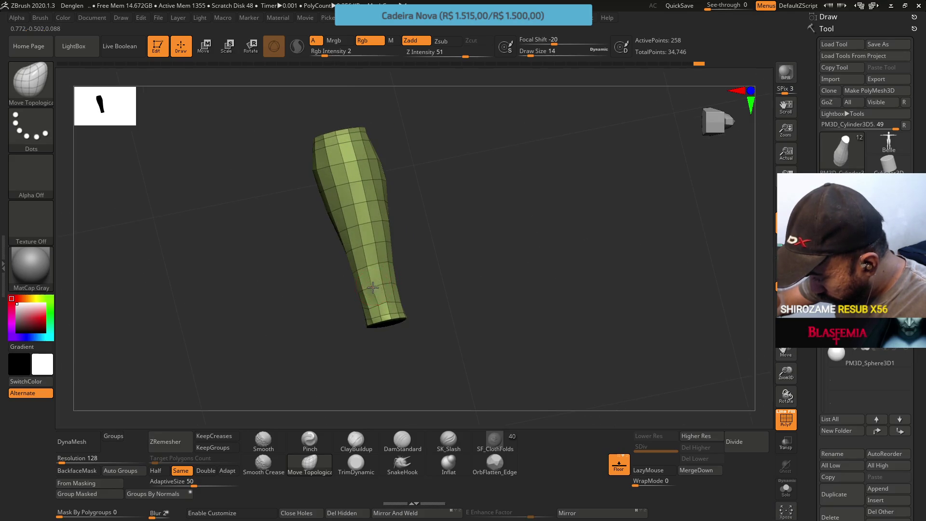
Step: Reshape the cylinder's lower section and smooth it, checking the shape from several angles
{"action": "right_click_drag", "start_coordinate": [379, 276], "coordinate": [371, 282], "text": "shift"}
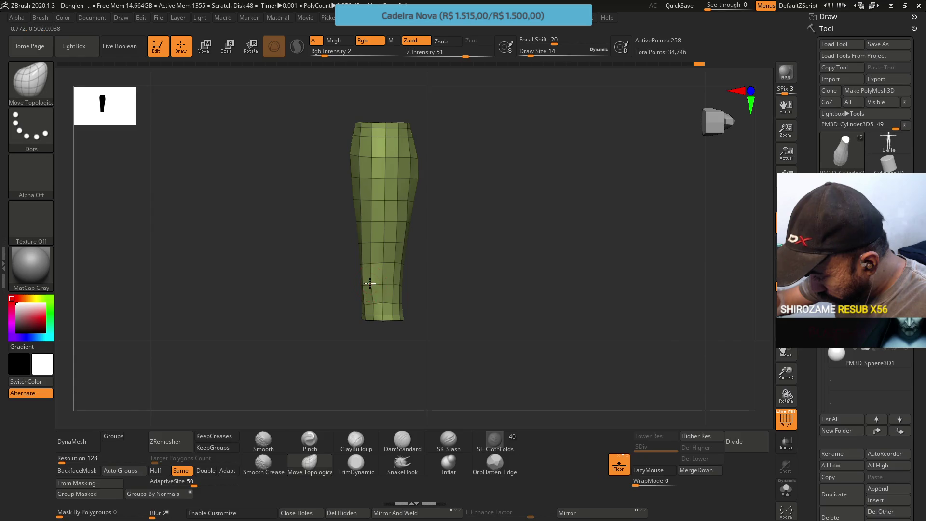
{"action": "mouse_move", "coordinate": [374, 274]}
{"action": "left_mouse_down"}
{"action": "mouse_move", "coordinate": [357, 276]}
{"action": "mouse_move", "coordinate": [378, 254]}
{"action": "left_mouse_up"}
{"action": "key", "text": "shift"}
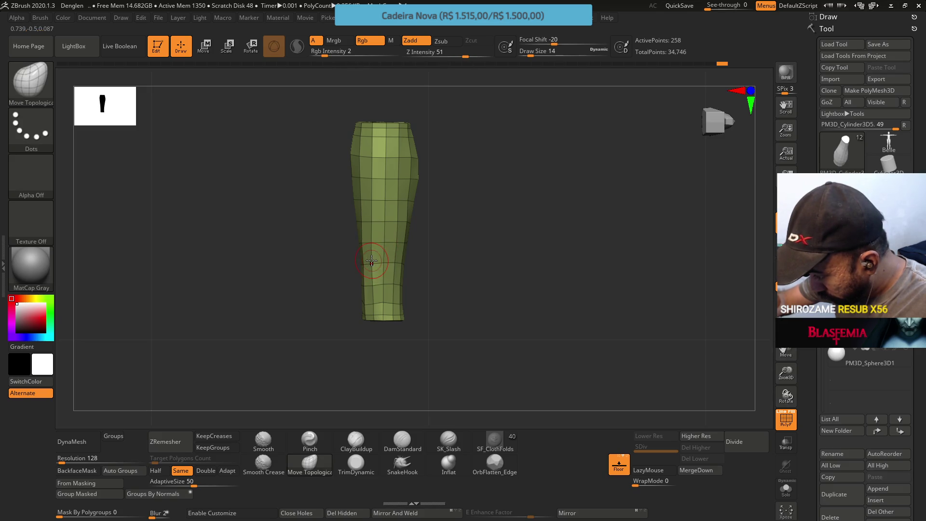
{"action": "mouse_move", "coordinate": [378, 185]}
{"action": "right_mouse_down"}
{"action": "mouse_move", "coordinate": [407, 228]}
{"action": "mouse_move", "coordinate": [356, 265]}
{"action": "mouse_move", "coordinate": [372, 302]}
{"action": "mouse_move", "coordinate": [365, 283]}
{"action": "right_mouse_up"}
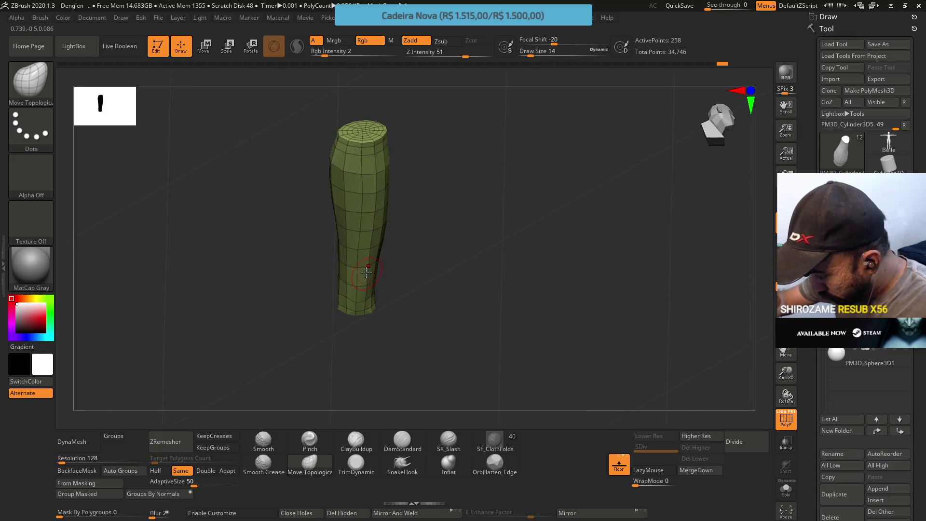
{"action": "mouse_move", "coordinate": [366, 288]}
{"action": "right_mouse_down"}
{"action": "mouse_move", "coordinate": [378, 279]}
{"action": "mouse_move", "coordinate": [356, 275]}
{"action": "mouse_move", "coordinate": [361, 305]}
{"action": "right_mouse_up"}
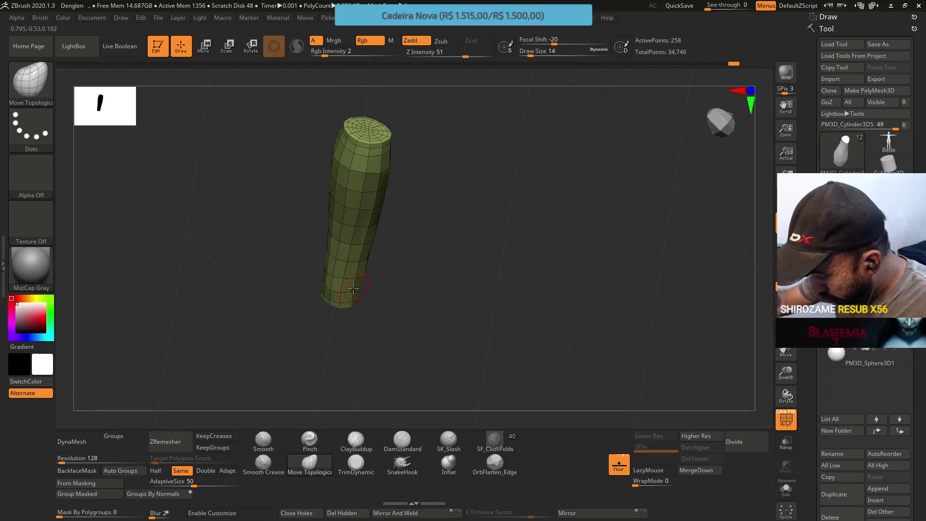
{"action": "right_click_drag", "start_coordinate": [355, 271], "coordinate": [391, 182]}
{"action": "key", "text": "ctrl"}
{"action": "mouse_move", "coordinate": [414, 234]}
{"action": "right_mouse_down"}
{"action": "mouse_move", "coordinate": [421, 153]}
{"action": "mouse_move", "coordinate": [386, 222]}
{"action": "mouse_move", "coordinate": [420, 227]}
{"action": "mouse_move", "coordinate": [399, 180]}
{"action": "mouse_move", "coordinate": [402, 193]}
{"action": "mouse_move", "coordinate": [379, 190]}
{"action": "right_mouse_up"}
Step: Turn off PolyF and divide the cylinder once to 1,026 points
{"action": "key", "text": "shift+f"}
{"action": "left_click", "coordinate": [735, 441]}
{"action": "key", "text": "shift"}
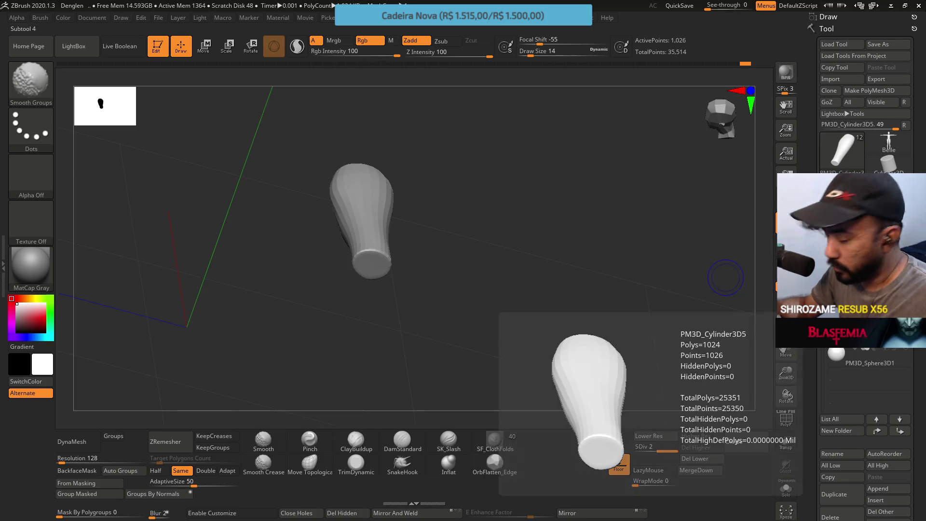
Step: Turn off Solo to reveal the whole mannequin, view the torso and arm, and re-enable PolyFrame
{"action": "right_click_drag", "start_coordinate": [726, 277], "coordinate": [656, 305]}
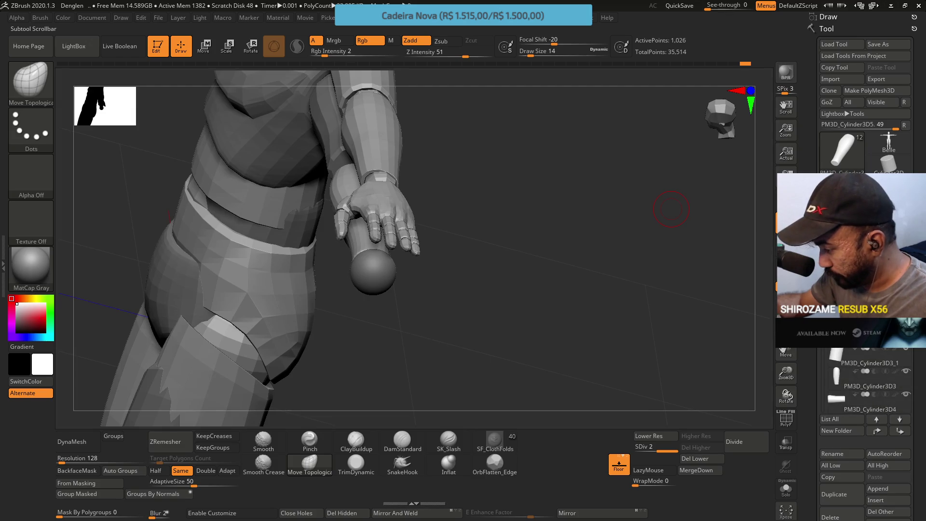
{"action": "scroll", "coordinate": [869, 381], "scroll_direction": "up", "scroll_amount": 3}
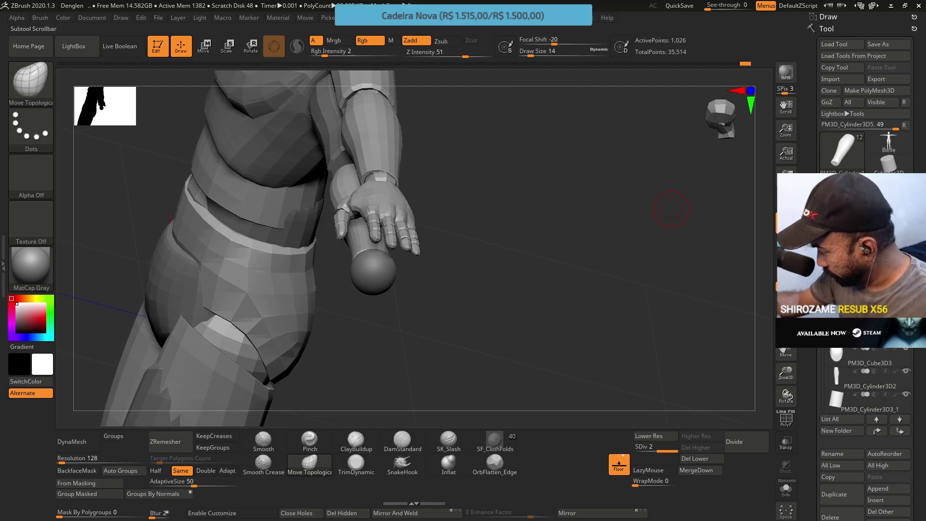
{"action": "mouse_move", "coordinate": [410, 211]}
{"action": "left_mouse_down"}
{"action": "mouse_move", "coordinate": [434, 231]}
{"action": "mouse_move", "coordinate": [439, 174]}
{"action": "mouse_move", "coordinate": [437, 311]}
{"action": "mouse_move", "coordinate": [473, 180]}
{"action": "mouse_move", "coordinate": [436, 217]}
{"action": "mouse_move", "coordinate": [440, 182]}
{"action": "mouse_move", "coordinate": [455, 170]}
{"action": "mouse_move", "coordinate": [452, 236]}
{"action": "mouse_move", "coordinate": [439, 205]}
{"action": "mouse_move", "coordinate": [447, 180]}
{"action": "mouse_move", "coordinate": [434, 244]}
{"action": "mouse_move", "coordinate": [407, 252]}
{"action": "mouse_move", "coordinate": [440, 218]}
{"action": "mouse_move", "coordinate": [425, 285]}
{"action": "left_mouse_up"}
{"action": "key", "text": "space"}
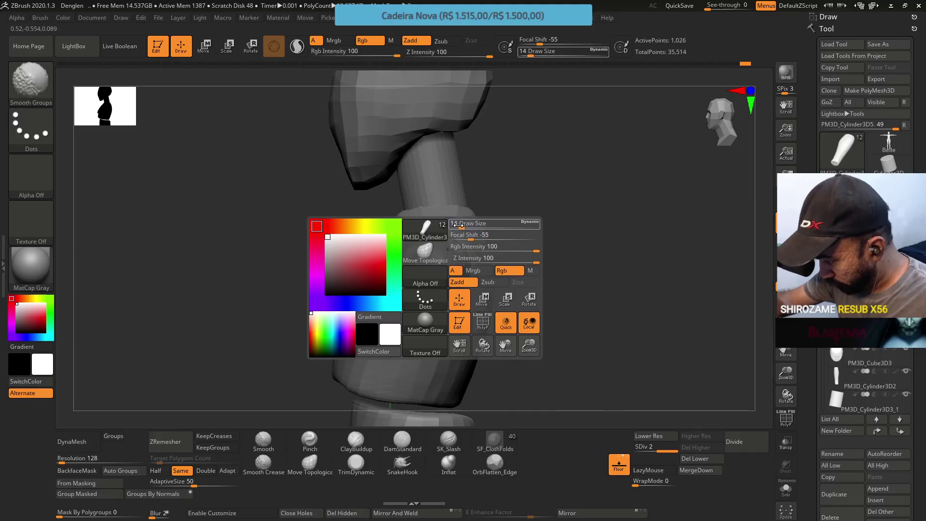
{"action": "mouse_move", "coordinate": [564, 131]}
{"action": "left_mouse_down"}
{"action": "mouse_move", "coordinate": [481, 221]}
{"action": "mouse_move", "coordinate": [381, 278]}
{"action": "left_mouse_up"}
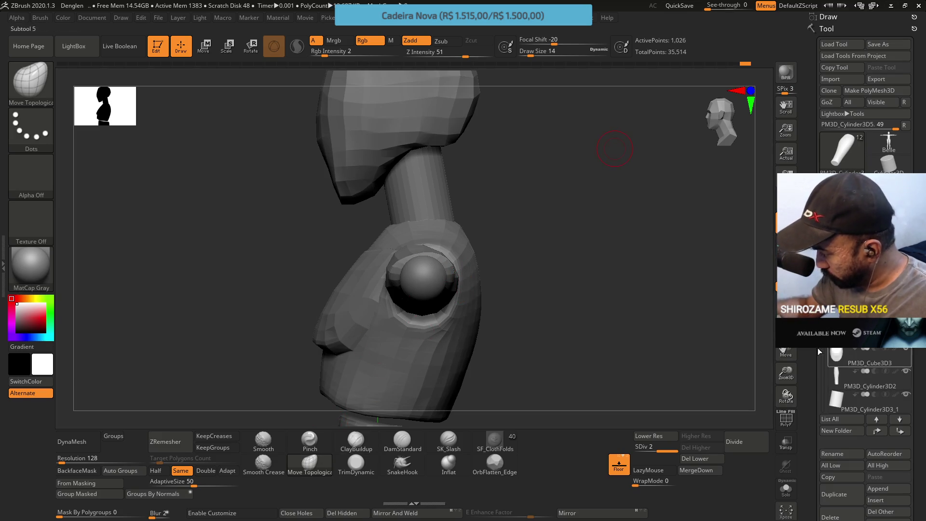
{"action": "key", "text": "shift+f"}
{"action": "left_click_drag", "start_coordinate": [507, 236], "coordinate": [474, 244], "text": "shift"}
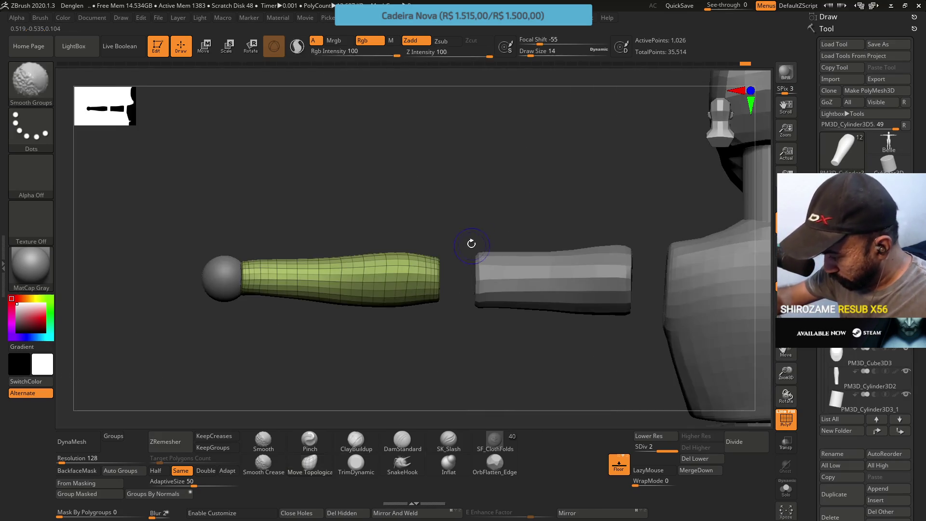
Step: Drop the forearm to SDiv 1 with 258 points and raise draw size to 29
{"action": "key", "text": "shift+d"}
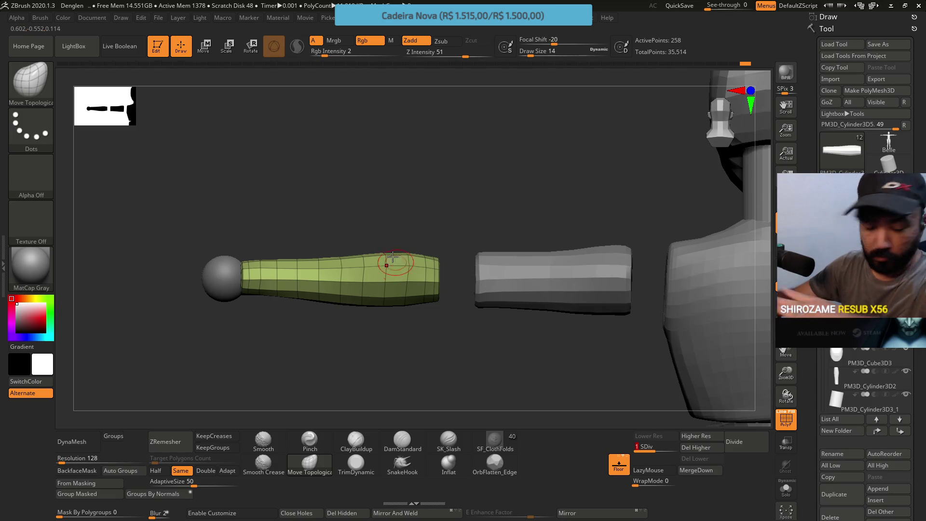
{"action": "key", "text": "s"}
{"action": "left_click_drag", "start_coordinate": [393, 235], "coordinate": [393, 242]}
{"action": "key", "text": "s"}
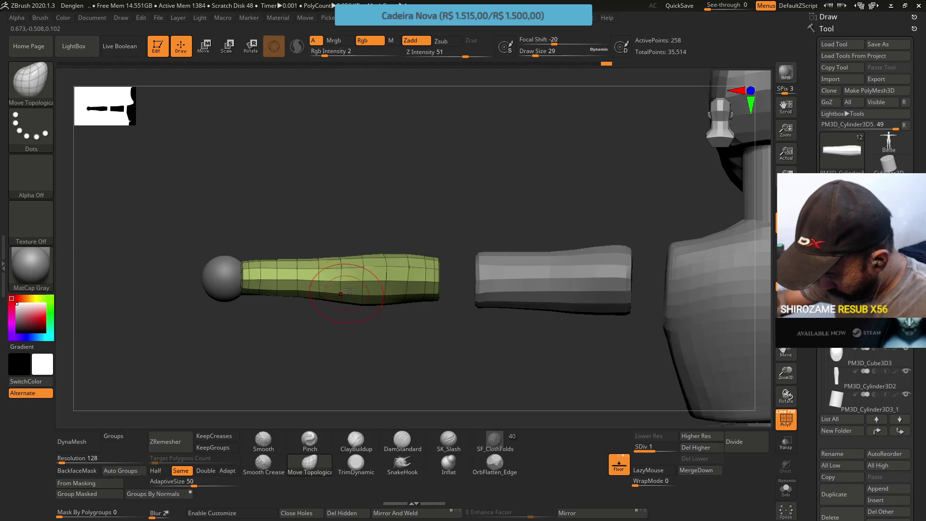
{"action": "left_click_drag", "start_coordinate": [388, 246], "coordinate": [391, 238]}
{"action": "mouse_move", "coordinate": [407, 199]}
{"action": "left_mouse_down"}
{"action": "mouse_move", "coordinate": [432, 176]}
{"action": "mouse_move", "coordinate": [428, 201]}
{"action": "mouse_move", "coordinate": [394, 231]}
{"action": "left_mouse_up"}
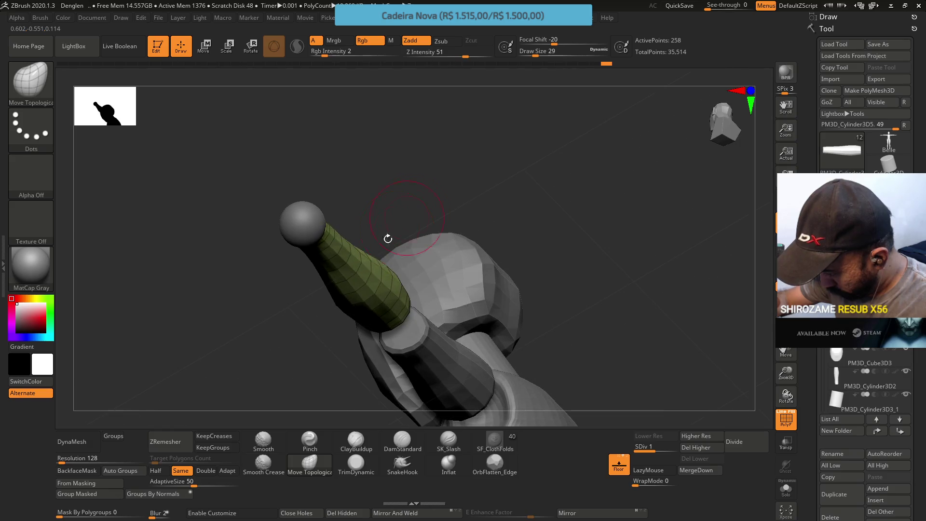
Step: Set draw size to 20 and divide the forearm to SDiv 2 with 1,026 points
{"action": "right_click_drag", "start_coordinate": [376, 285], "coordinate": [362, 248]}
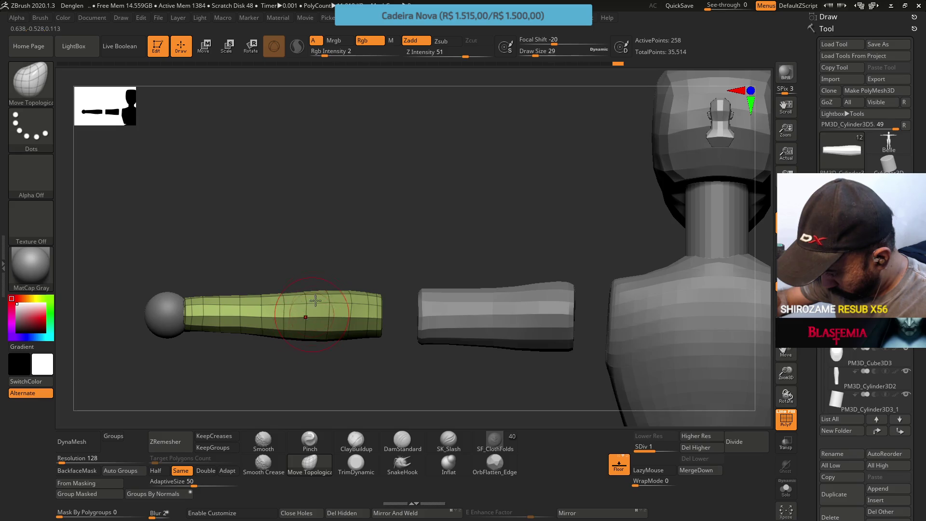
{"action": "mouse_move", "coordinate": [385, 275]}
{"action": "left_mouse_down"}
{"action": "mouse_move", "coordinate": [393, 325]}
{"action": "mouse_move", "coordinate": [372, 333]}
{"action": "left_mouse_up"}
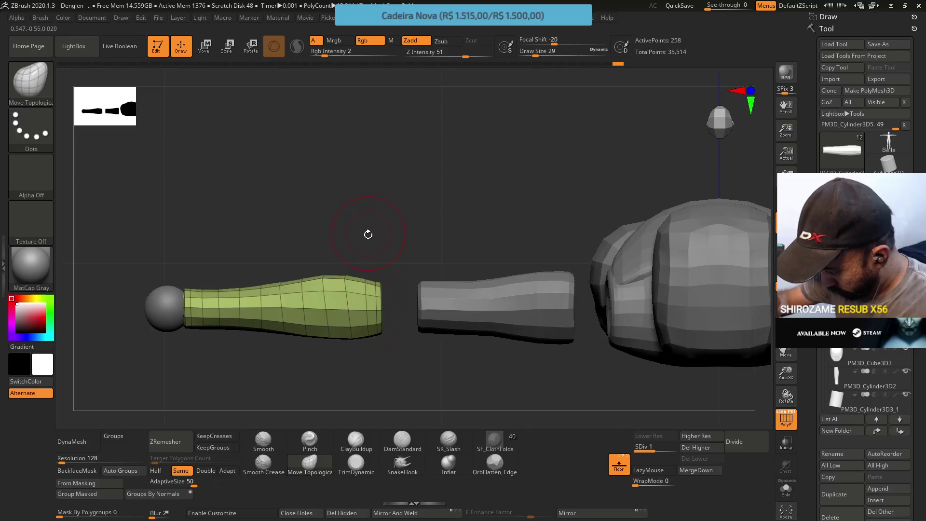
{"action": "mouse_move", "coordinate": [369, 277]}
{"action": "right_mouse_down"}
{"action": "mouse_move", "coordinate": [364, 246]}
{"action": "mouse_move", "coordinate": [362, 285]}
{"action": "mouse_move", "coordinate": [405, 295]}
{"action": "mouse_move", "coordinate": [392, 308]}
{"action": "mouse_move", "coordinate": [383, 290]}
{"action": "mouse_move", "coordinate": [375, 323]}
{"action": "mouse_move", "coordinate": [366, 244]}
{"action": "right_mouse_up"}
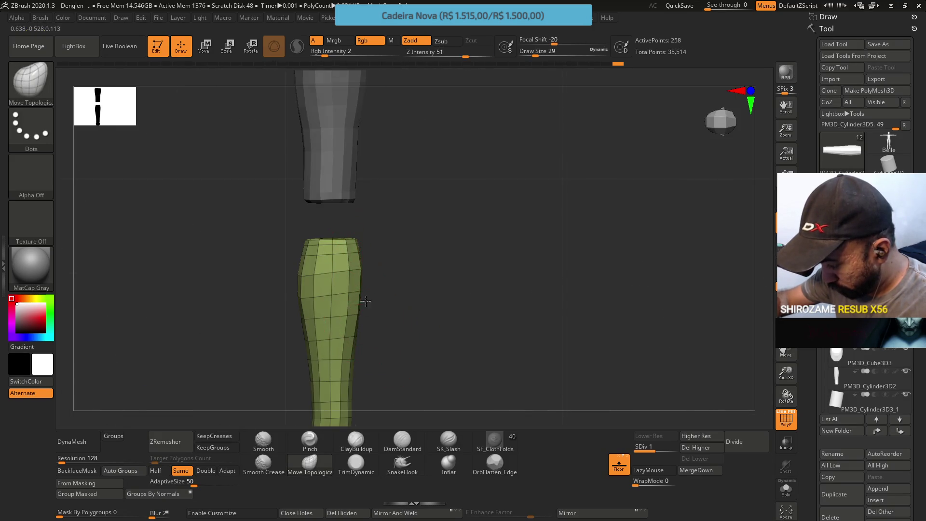
{"action": "right_click_drag", "start_coordinate": [364, 309], "coordinate": [356, 285]}
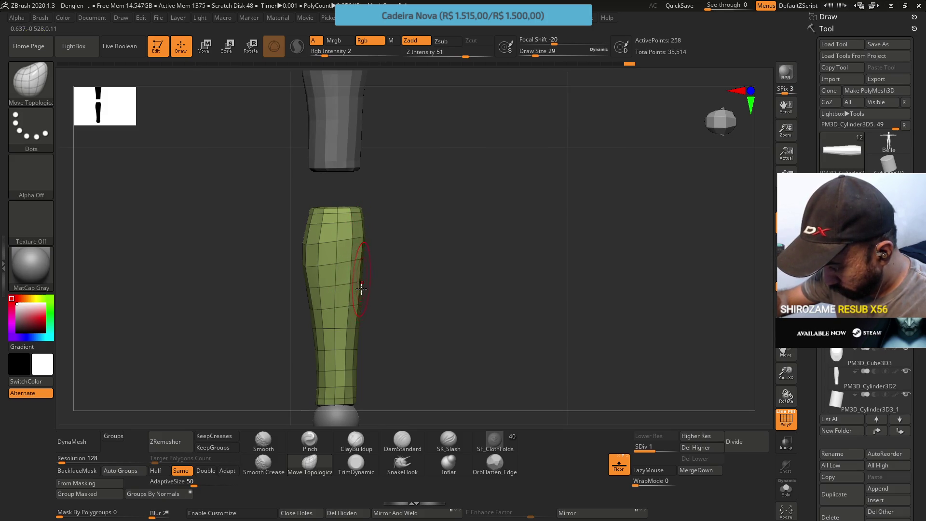
{"action": "mouse_move", "coordinate": [368, 295]}
{"action": "right_mouse_down"}
{"action": "mouse_move", "coordinate": [368, 186]}
{"action": "mouse_move", "coordinate": [376, 243]}
{"action": "right_mouse_up"}
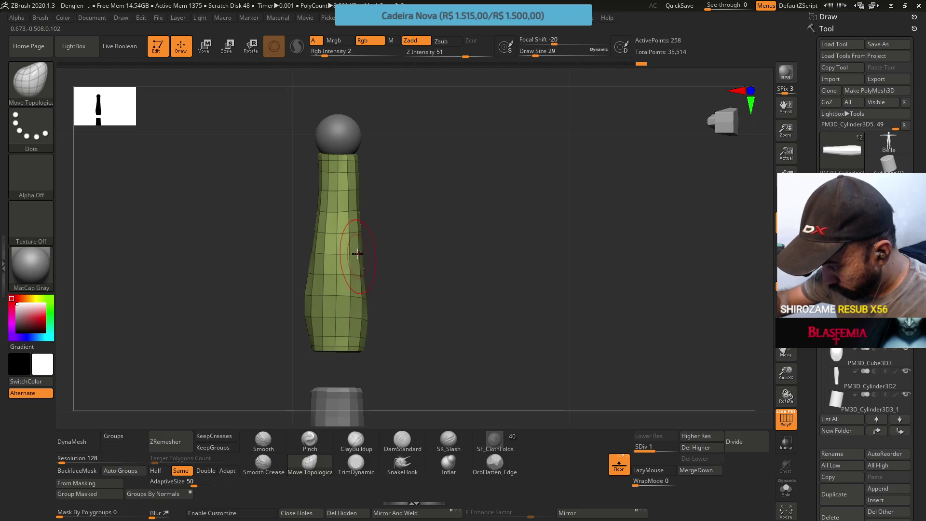
{"action": "mouse_move", "coordinate": [396, 227]}
{"action": "right_mouse_down"}
{"action": "mouse_move", "coordinate": [372, 248]}
{"action": "mouse_move", "coordinate": [386, 296]}
{"action": "mouse_move", "coordinate": [382, 209]}
{"action": "mouse_move", "coordinate": [376, 265]}
{"action": "right_mouse_up"}
{"action": "type", "text": "s20"}
{"action": "key", "text": "Return"}
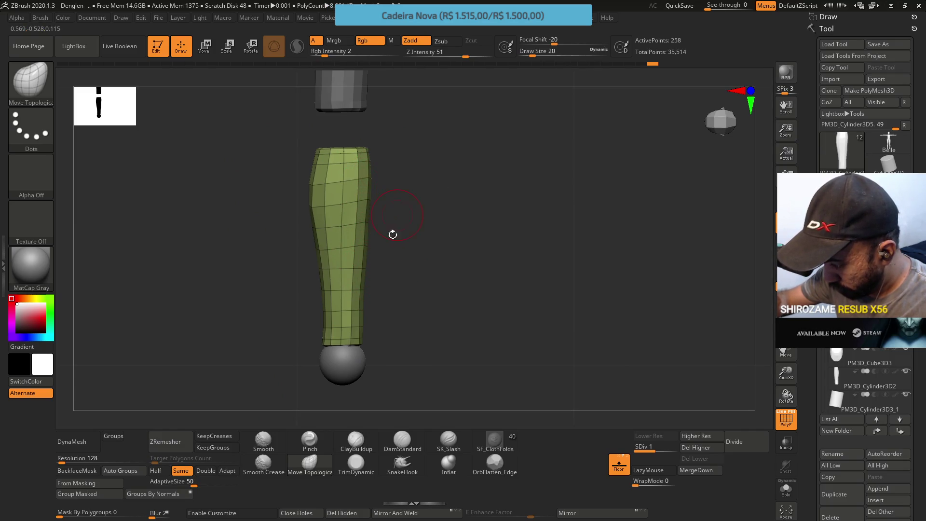
{"action": "key", "text": "ctrl+d"}
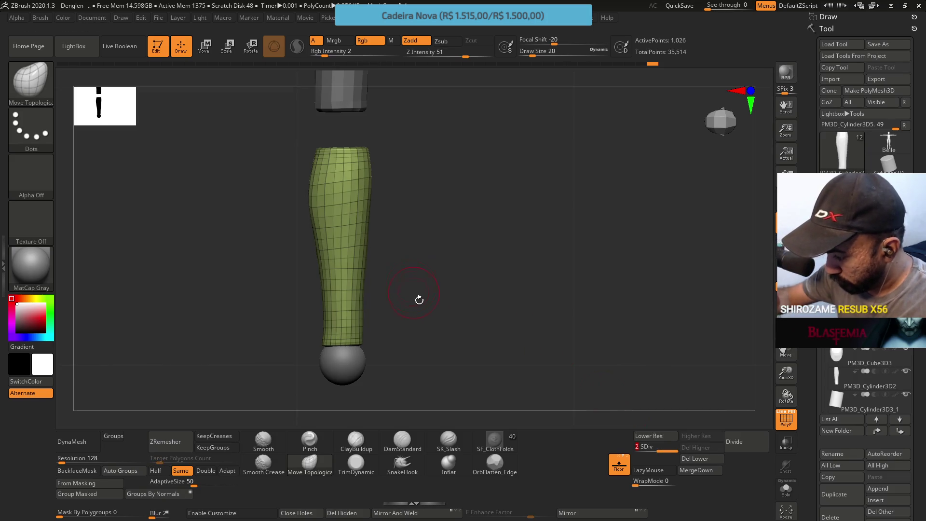
Step: Drop the forearm cylinder to SDiv 1 (258 points) with wireframe shown, and set draw size 37
{"action": "key", "text": "shift+f"}
{"action": "mouse_move", "coordinate": [441, 261]}
{"action": "left_mouse_down"}
{"action": "mouse_move", "coordinate": [447, 232]}
{"action": "mouse_move", "coordinate": [433, 224]}
{"action": "mouse_move", "coordinate": [423, 314]}
{"action": "mouse_move", "coordinate": [588, 314]}
{"action": "left_mouse_up"}
{"action": "left_click_drag", "start_coordinate": [660, 451], "coordinate": [430, 286]}
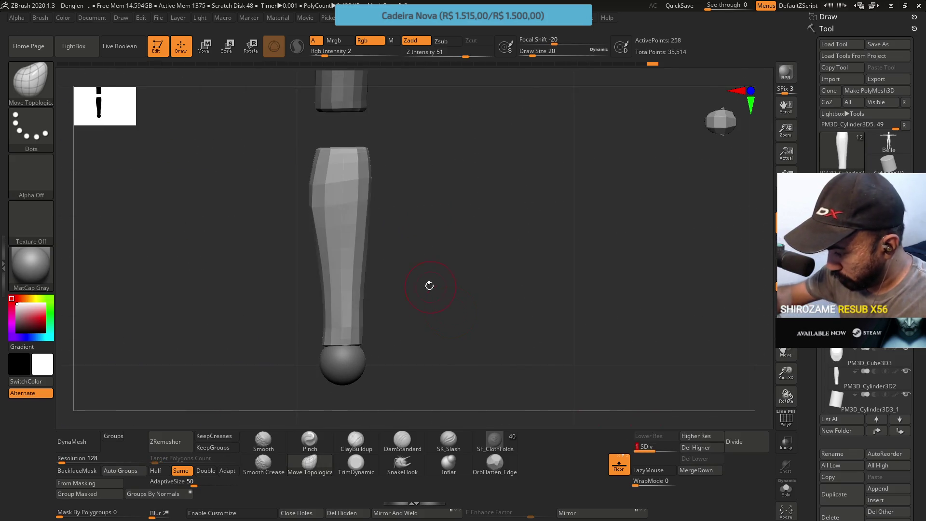
{"action": "key", "text": "shift+f"}
{"action": "mouse_move", "coordinate": [378, 213]}
{"action": "left_mouse_down", "text": "alt"}
{"action": "mouse_move", "coordinate": [391, 271]}
{"action": "mouse_move", "coordinate": [313, 252]}
{"action": "left_mouse_up", "text": "alt"}
{"action": "key", "text": "s"}
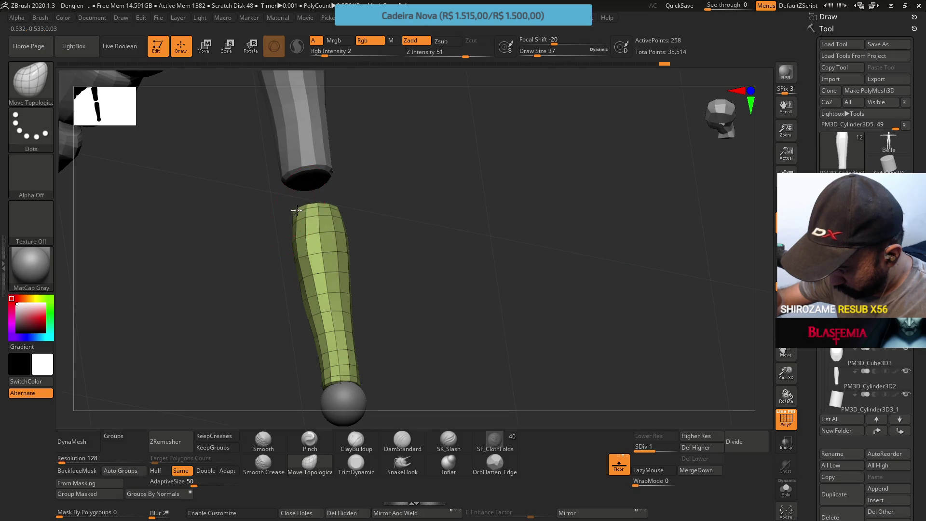
Step: Hide the forearm wireframe and compare its first and second subdivision levels up close
{"action": "mouse_move", "coordinate": [306, 302]}
{"action": "left_mouse_down", "text": "shift"}
{"action": "mouse_move", "coordinate": [372, 256]}
{"action": "mouse_move", "coordinate": [361, 266]}
{"action": "left_mouse_up", "text": "shift"}
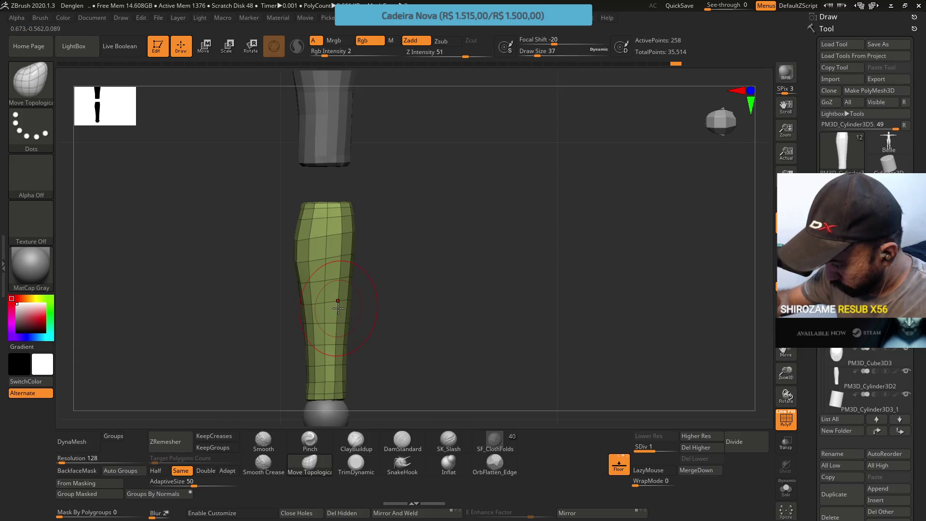
{"action": "key", "text": "shift+f"}
{"action": "mouse_move", "coordinate": [479, 333]}
{"action": "left_mouse_down"}
{"action": "mouse_move", "coordinate": [462, 263]}
{"action": "mouse_move", "coordinate": [480, 248]}
{"action": "mouse_move", "coordinate": [540, 325]}
{"action": "left_mouse_up"}
{"action": "left_click", "coordinate": [662, 443]}
{"action": "mouse_move", "coordinate": [437, 263]}
{"action": "left_mouse_down"}
{"action": "mouse_move", "coordinate": [428, 246]}
{"action": "mouse_move", "coordinate": [438, 222]}
{"action": "mouse_move", "coordinate": [425, 253]}
{"action": "mouse_move", "coordinate": [417, 219]}
{"action": "mouse_move", "coordinate": [475, 213]}
{"action": "mouse_move", "coordinate": [492, 228]}
{"action": "mouse_move", "coordinate": [491, 251]}
{"action": "mouse_move", "coordinate": [460, 278]}
{"action": "mouse_move", "coordinate": [472, 263]}
{"action": "left_mouse_up"}
{"action": "key", "text": "shift+d"}
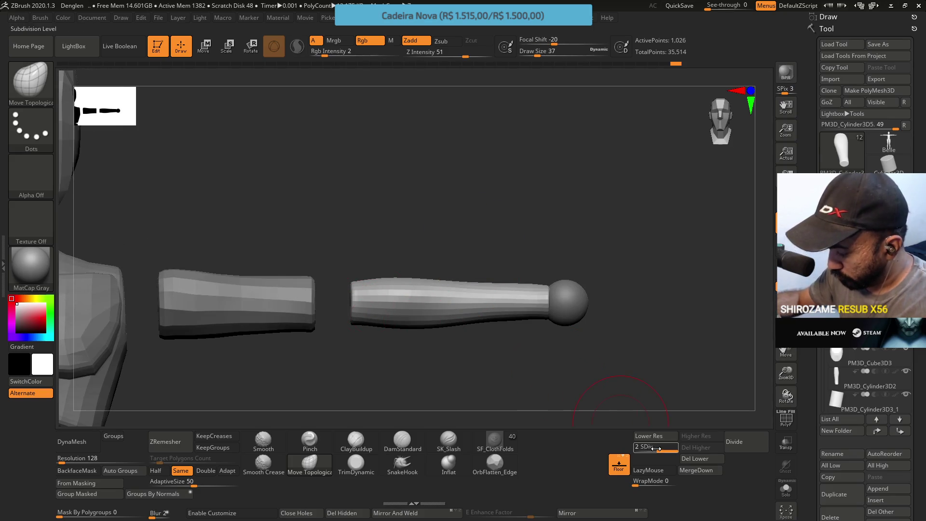
Step: Orbit around the torso and tapered arm to check the arm from several angles
{"action": "left_click_drag", "start_coordinate": [434, 333], "coordinate": [357, 322]}
{"action": "key", "text": "s"}
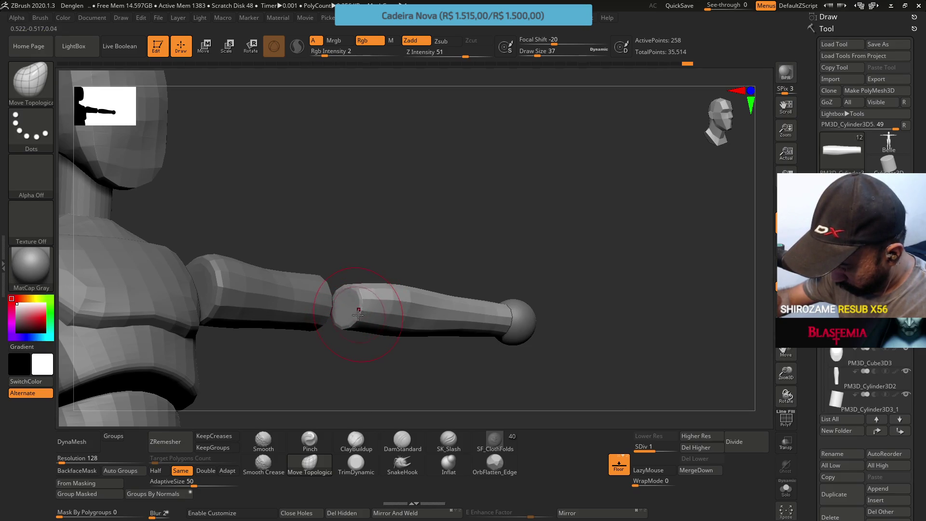
{"action": "mouse_move", "coordinate": [348, 277]}
{"action": "left_mouse_down"}
{"action": "mouse_move", "coordinate": [367, 299]}
{"action": "mouse_move", "coordinate": [345, 361]}
{"action": "mouse_move", "coordinate": [331, 269]}
{"action": "mouse_move", "coordinate": [331, 294]}
{"action": "left_mouse_up"}
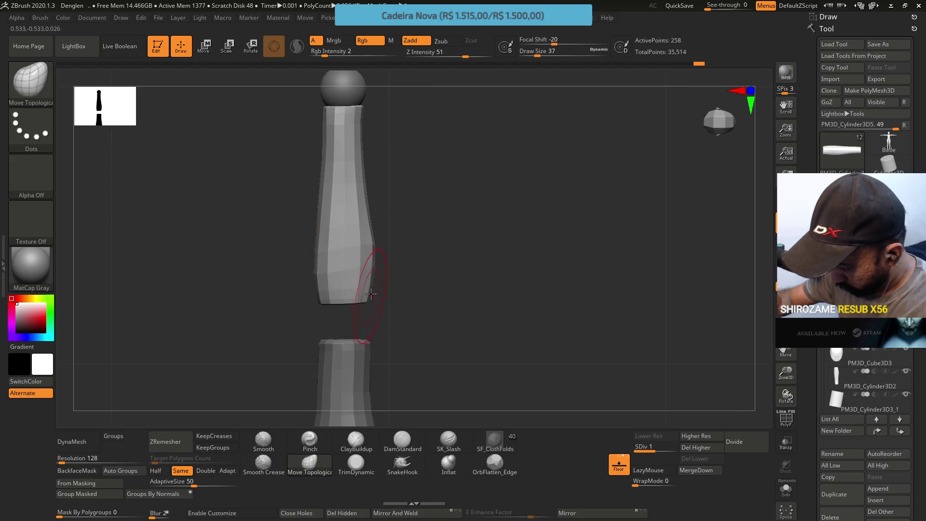
{"action": "left_click_drag", "start_coordinate": [404, 201], "coordinate": [406, 234]}
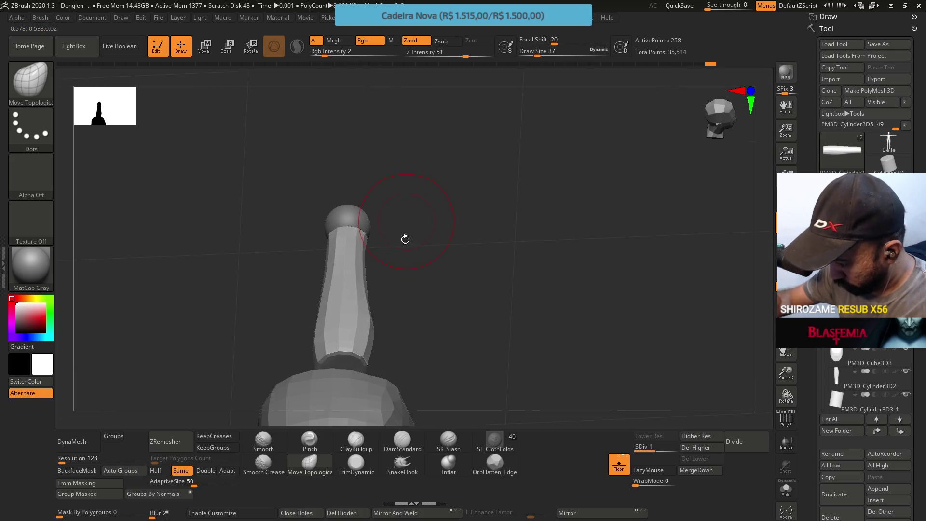
{"action": "mouse_move", "coordinate": [354, 330]}
{"action": "left_mouse_down"}
{"action": "mouse_move", "coordinate": [372, 331]}
{"action": "mouse_move", "coordinate": [424, 242]}
{"action": "left_mouse_up"}
{"action": "mouse_move", "coordinate": [388, 322]}
{"action": "left_mouse_down"}
{"action": "mouse_move", "coordinate": [415, 309]}
{"action": "mouse_move", "coordinate": [398, 312]}
{"action": "mouse_move", "coordinate": [390, 330]}
{"action": "mouse_move", "coordinate": [386, 301]}
{"action": "mouse_move", "coordinate": [370, 304]}
{"action": "left_mouse_up"}
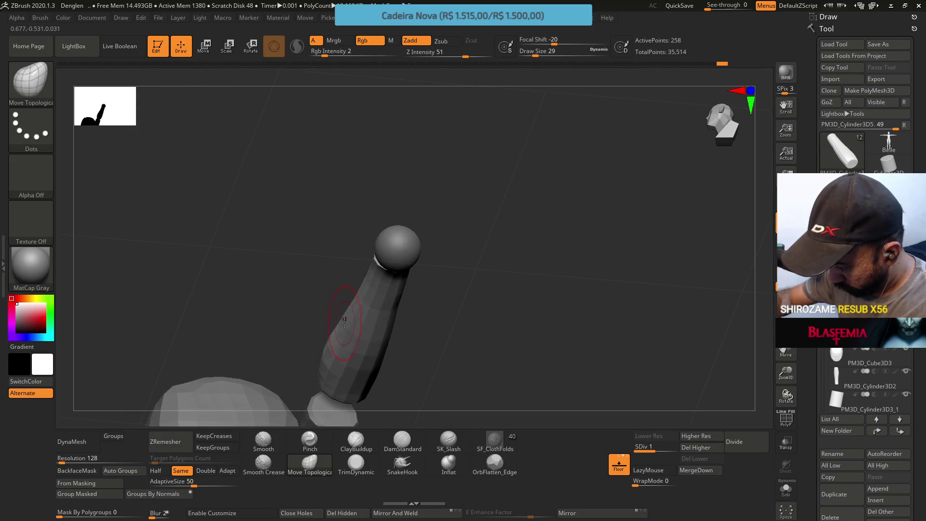
{"action": "mouse_move", "coordinate": [349, 307]}
{"action": "left_mouse_down"}
{"action": "mouse_move", "coordinate": [312, 256]}
{"action": "mouse_move", "coordinate": [379, 320]}
{"action": "mouse_move", "coordinate": [339, 333]}
{"action": "mouse_move", "coordinate": [368, 327]}
{"action": "mouse_move", "coordinate": [365, 307]}
{"action": "left_mouse_up"}
{"action": "right_click_drag", "start_coordinate": [365, 307], "coordinate": [410, 252]}
Step: Set the forearm back to subdivision level 2 without wireframe, then save the project with Ctrl+S
{"action": "key", "text": "shift+f"}
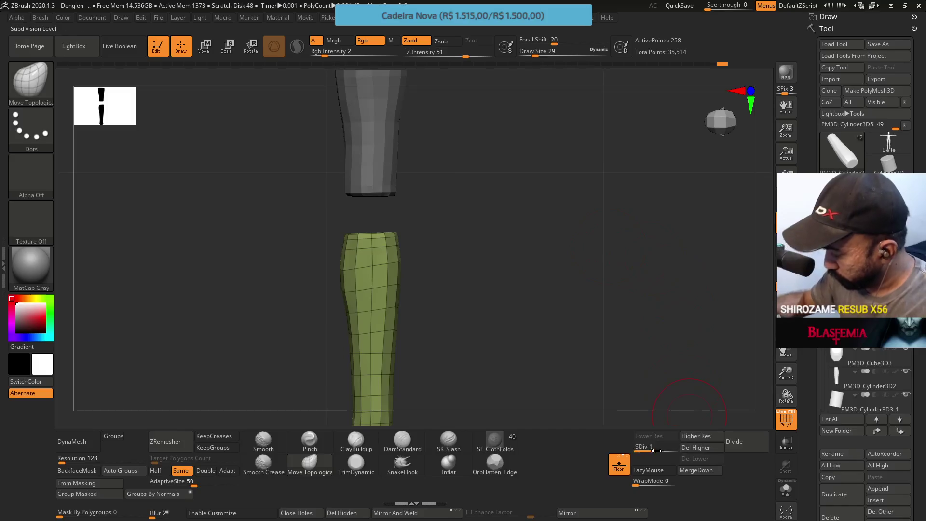
{"action": "left_click", "coordinate": [656, 452]}
{"action": "scroll", "coordinate": [458, 305], "scroll_direction": "down", "scroll_amount": 3}
{"action": "key", "text": "shift+f"}
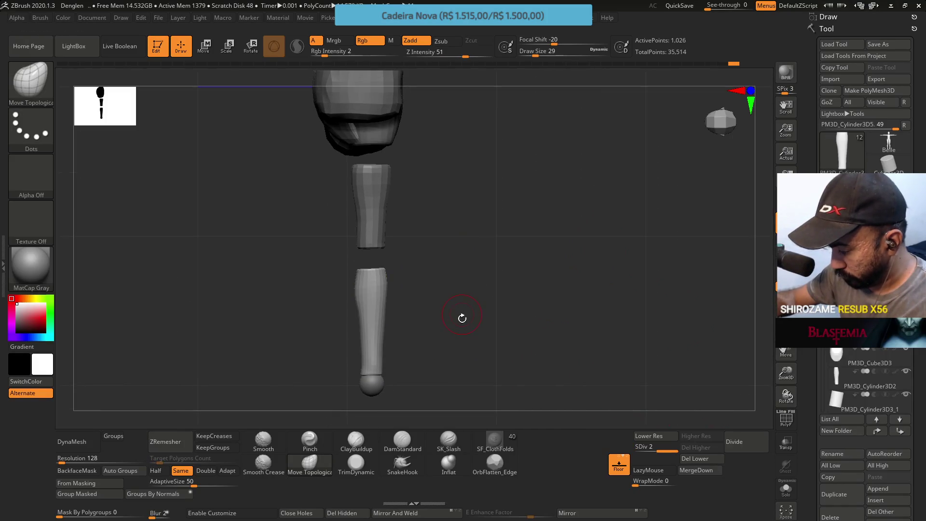
{"action": "right_click_drag", "start_coordinate": [462, 316], "coordinate": [459, 303]}
{"action": "mouse_move", "coordinate": [451, 335]}
{"action": "right_mouse_down", "text": "shift"}
{"action": "mouse_move", "coordinate": [496, 299]}
{"action": "mouse_move", "coordinate": [457, 257]}
{"action": "mouse_move", "coordinate": [469, 311]}
{"action": "mouse_move", "coordinate": [457, 249]}
{"action": "mouse_move", "coordinate": [455, 295]}
{"action": "mouse_move", "coordinate": [496, 298]}
{"action": "mouse_move", "coordinate": [467, 324]}
{"action": "mouse_move", "coordinate": [478, 275]}
{"action": "right_mouse_up", "text": "shift"}
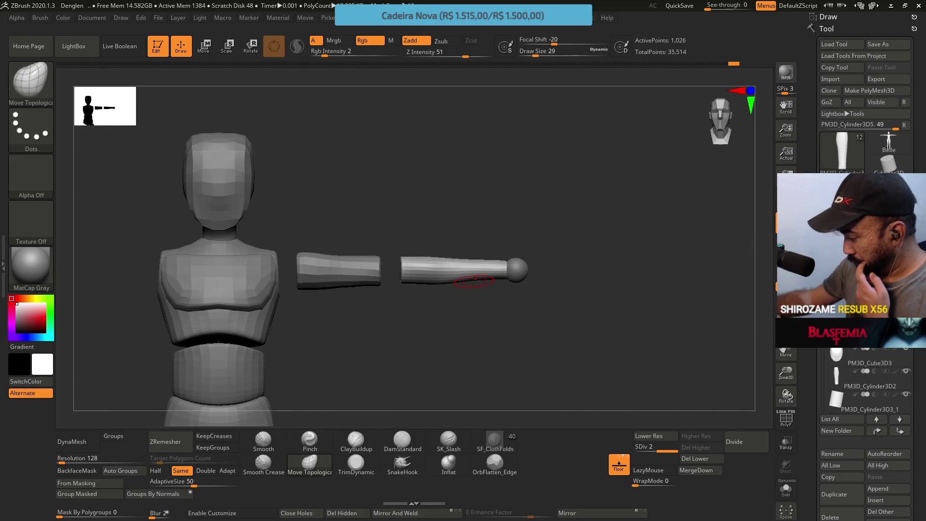
{"action": "key", "text": "ctrl"}
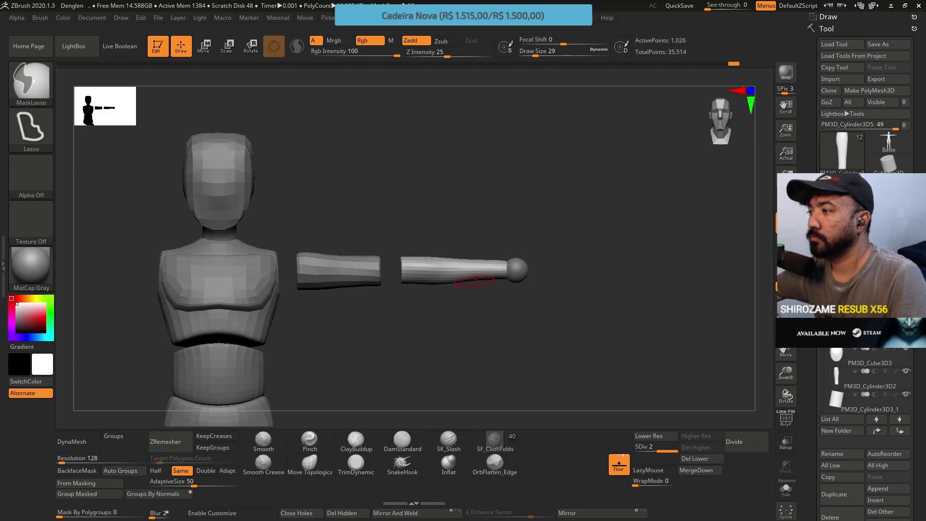
{"action": "key", "text": "ctrl+s"}
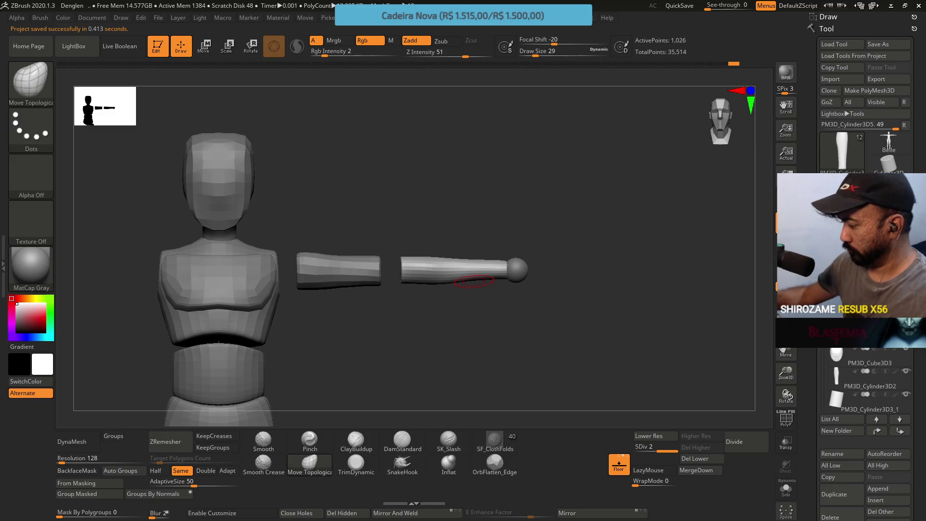
{"action": "scroll", "coordinate": [866, 381], "scroll_direction": "down", "scroll_amount": 3}
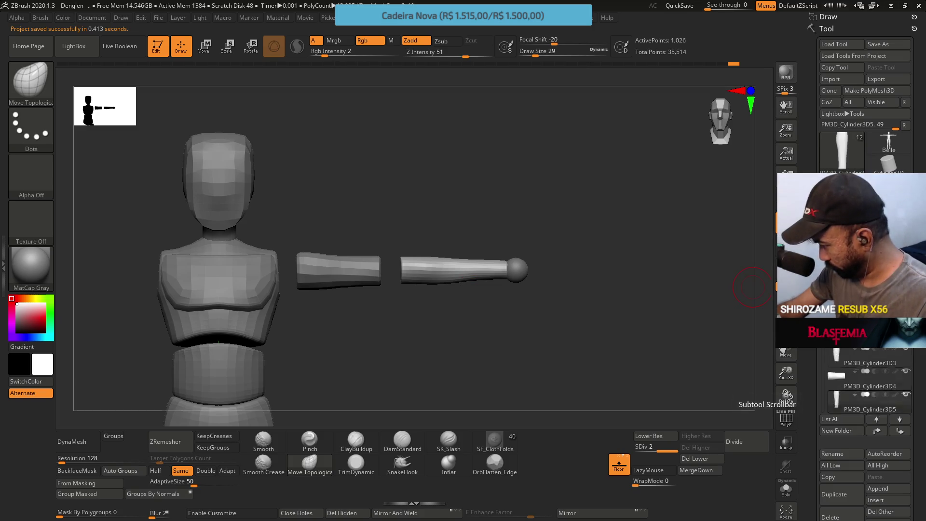
Step: Duplicate the PM3D_Sphere3D1 wrist sphere and move the copy along the arm toward the shoulder
{"action": "left_click", "coordinate": [842, 378]}
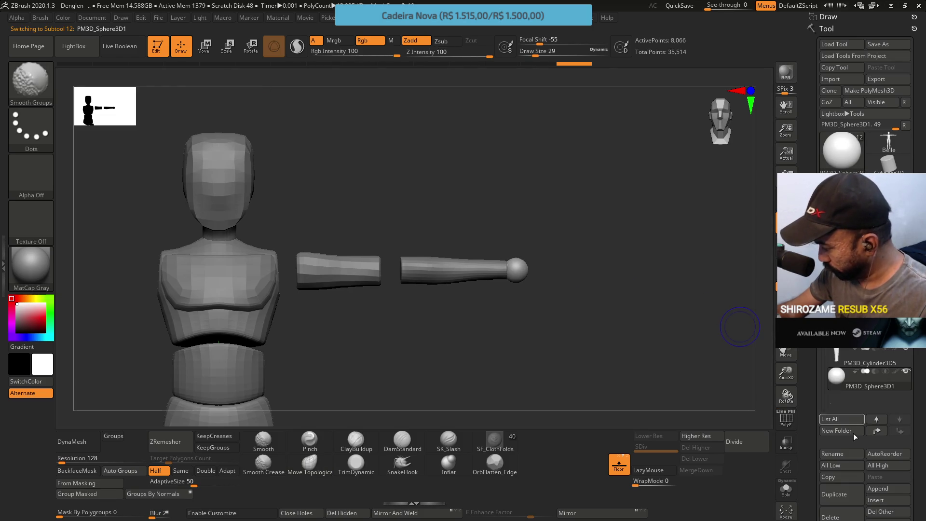
{"action": "left_click", "coordinate": [855, 489]}
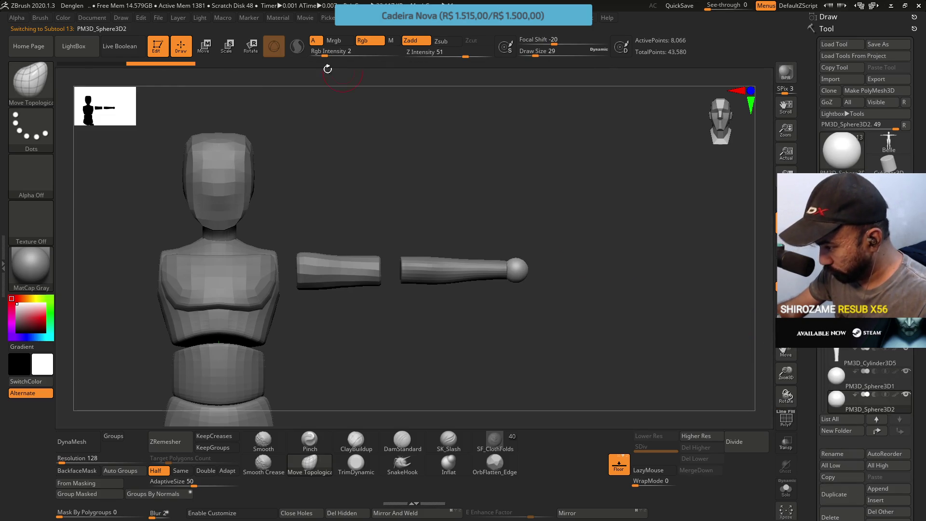
{"action": "key", "text": "w"}
{"action": "left_click_drag", "start_coordinate": [514, 269], "coordinate": [224, 247], "text": "alt"}
{"action": "left_click_drag", "start_coordinate": [405, 141], "coordinate": [406, 203]}
{"action": "scroll", "coordinate": [228, 269], "scroll_direction": "up", "scroll_amount": 3}
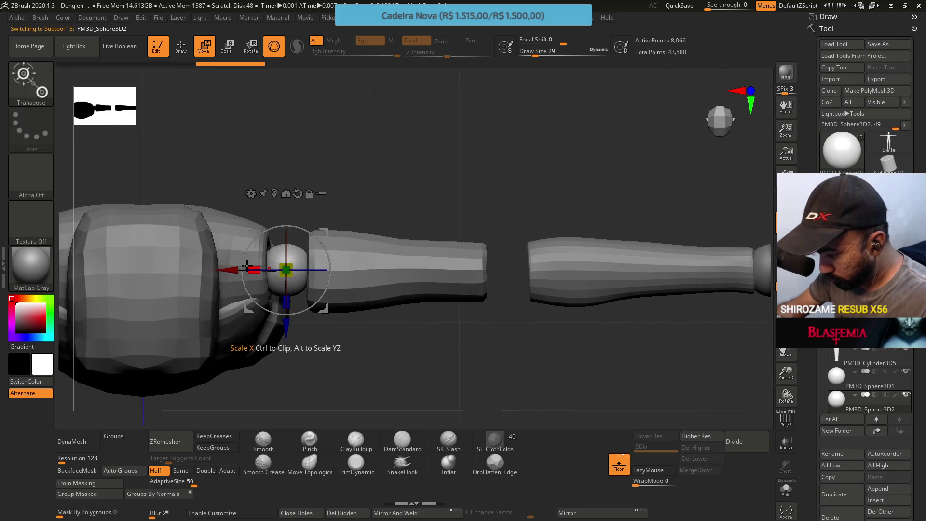
{"action": "left_click_drag", "start_coordinate": [228, 269], "coordinate": [231, 270]}
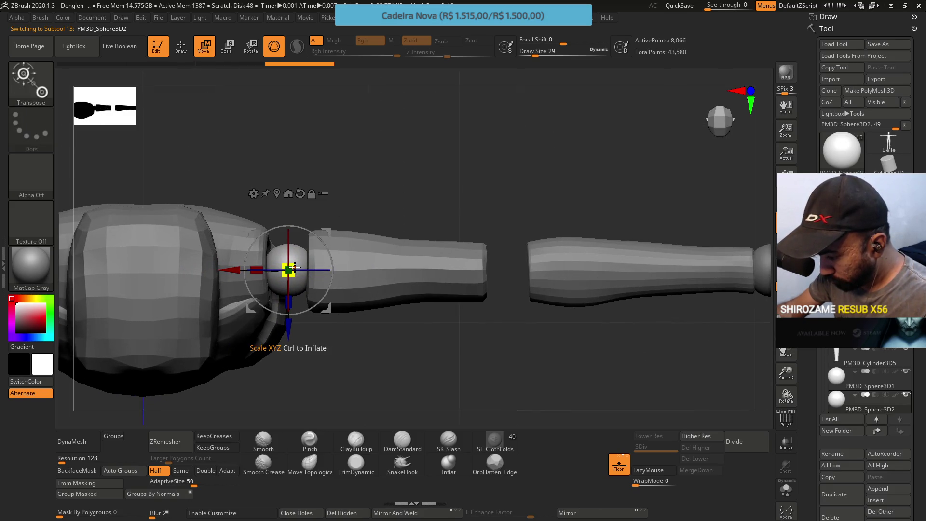
Step: Enlarge and lower the sphere copy to fill the shoulder, then select the upper-arm cylinder
{"action": "left_click_drag", "start_coordinate": [295, 265], "coordinate": [310, 258]}
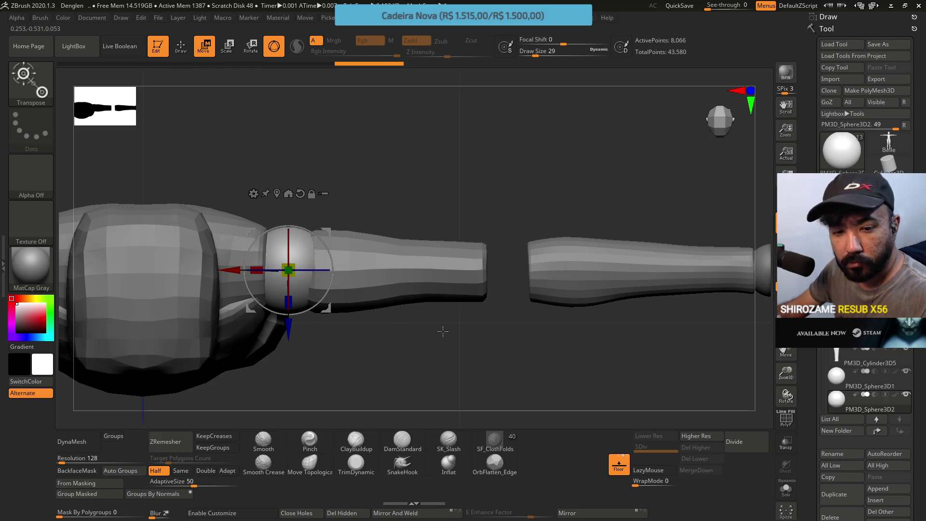
{"action": "left_click_drag", "start_coordinate": [450, 349], "coordinate": [368, 233]}
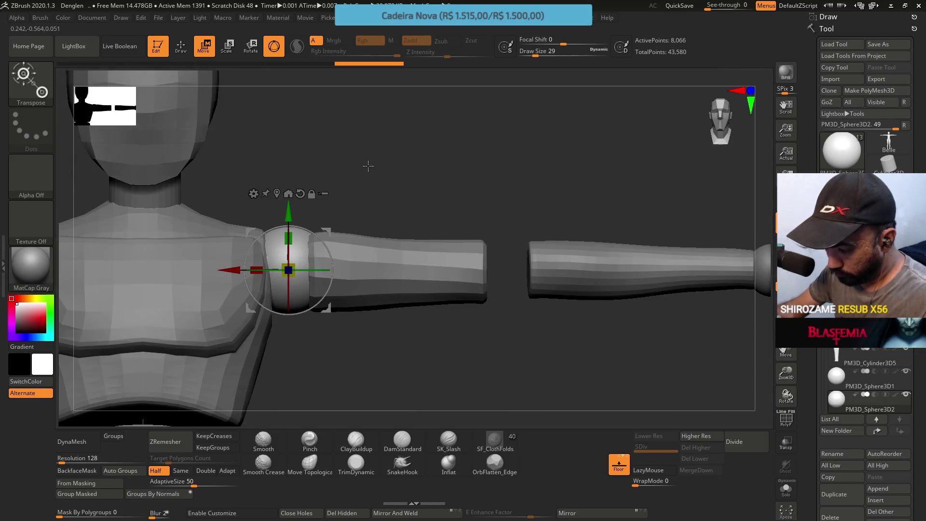
{"action": "left_click_drag", "start_coordinate": [300, 264], "coordinate": [302, 265]}
{"action": "left_click_drag", "start_coordinate": [291, 216], "coordinate": [292, 221]}
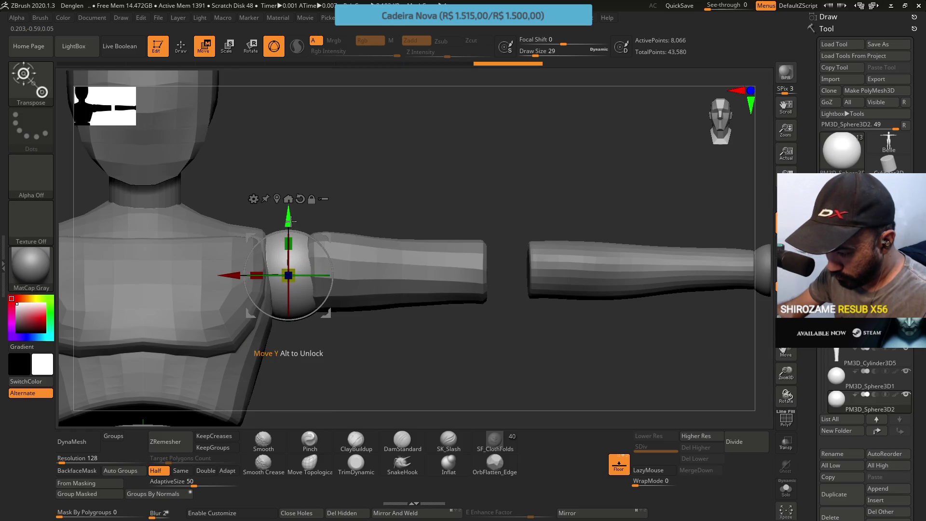
{"action": "mouse_move", "coordinate": [408, 197]}
{"action": "left_mouse_down"}
{"action": "mouse_move", "coordinate": [331, 250]}
{"action": "mouse_move", "coordinate": [413, 227]}
{"action": "mouse_move", "coordinate": [443, 237]}
{"action": "left_mouse_up"}
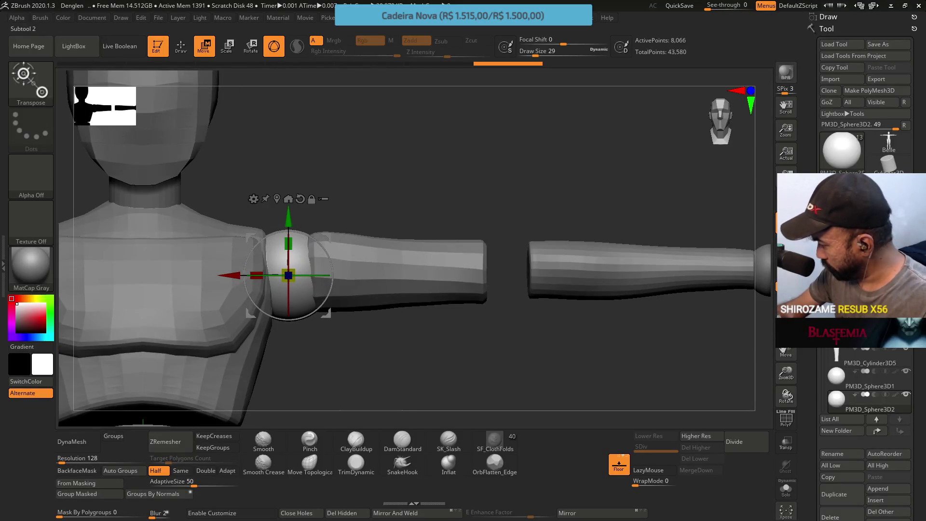
{"action": "left_click", "coordinate": [367, 272], "text": "alt"}
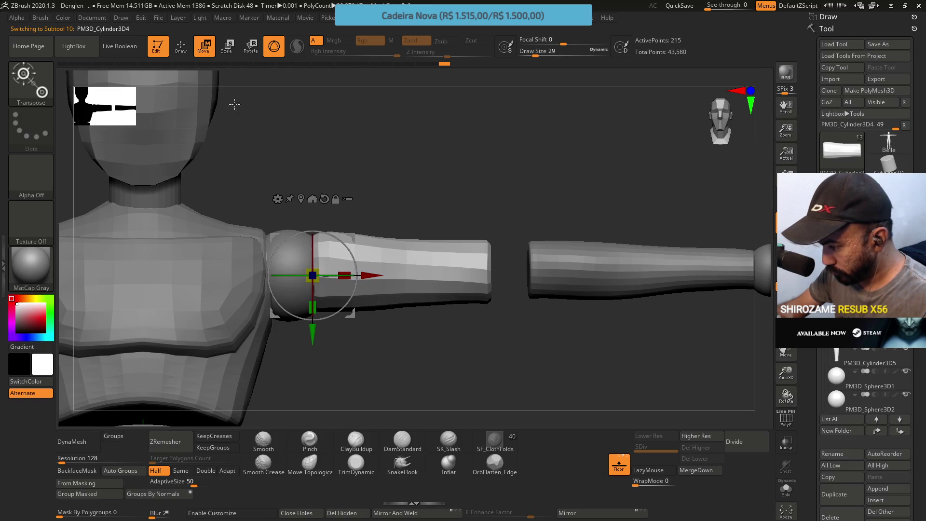
Step: Switch to the Move Topological brush and isolate the upper-arm cylinder PM3D_Cylinder3D4
{"action": "left_click", "coordinate": [187, 52]}
{"action": "key", "text": "b"}
{"action": "key", "text": "m"}
{"action": "key", "text": "t"}
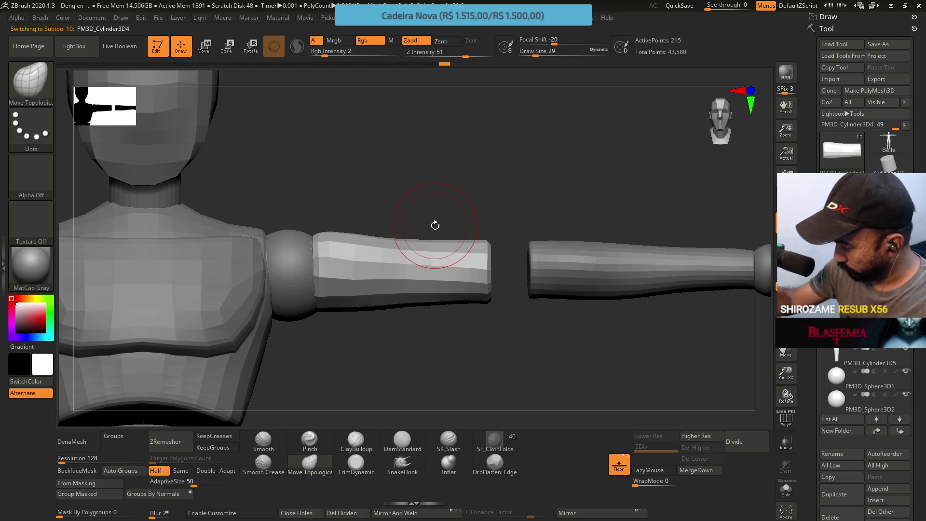
{"action": "key", "text": "ctrl+shift+s"}
{"action": "left_click_drag", "start_coordinate": [333, 220], "coordinate": [315, 180]}
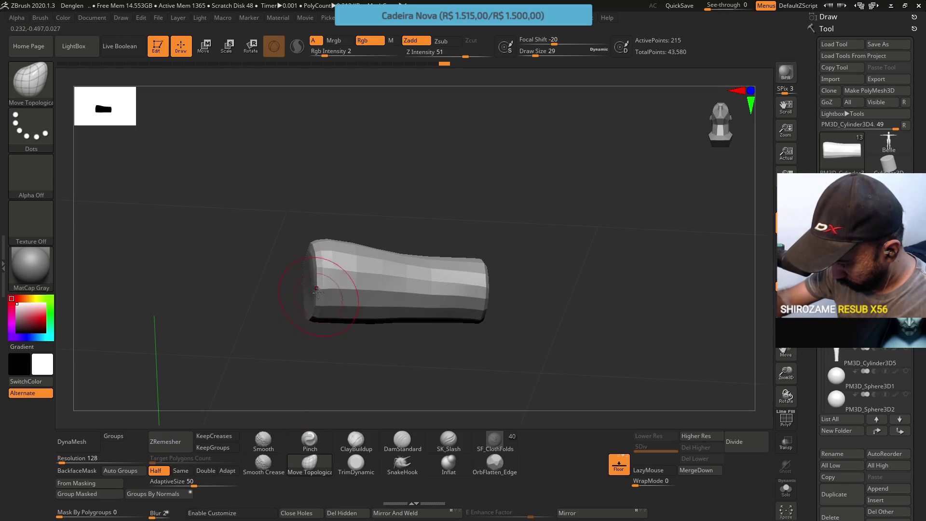
{"action": "mouse_move", "coordinate": [333, 290]}
{"action": "left_mouse_down"}
{"action": "mouse_move", "coordinate": [347, 239]}
{"action": "mouse_move", "coordinate": [326, 262]}
{"action": "left_mouse_up"}
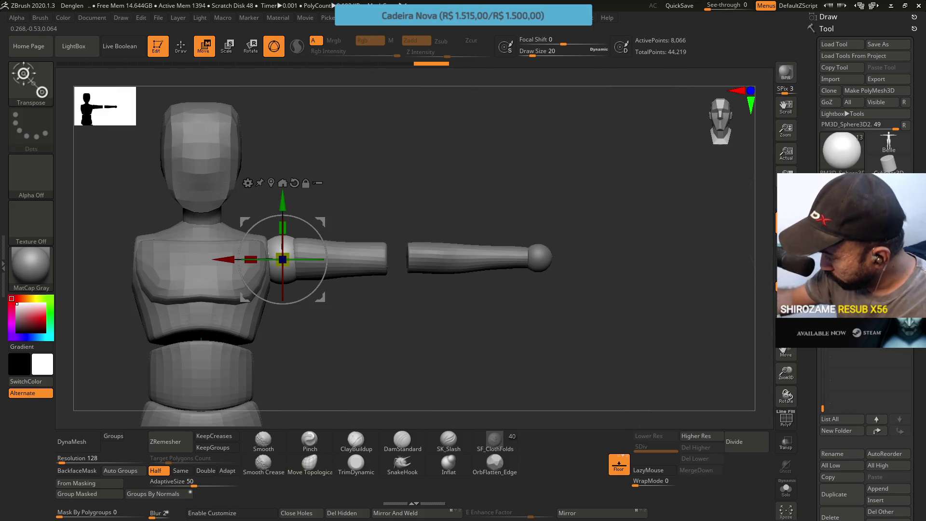
{"action": "left_click", "coordinate": [864, 338]}
{"action": "right_click_drag", "start_coordinate": [322, 184], "coordinate": [337, 244], "text": "ctrl"}
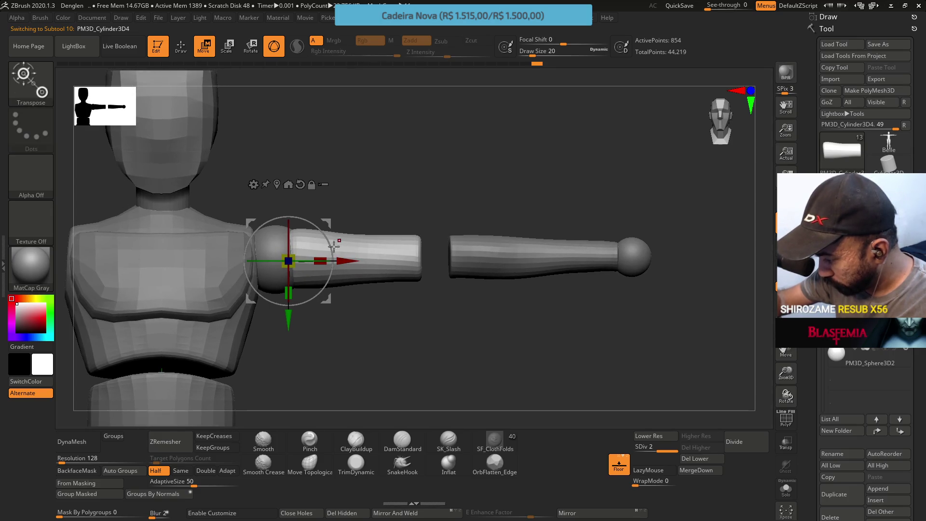
Step: Shorten the upper-arm cylinder slightly along X and set Move Topological to size 25
{"action": "left_click_drag", "start_coordinate": [322, 256], "coordinate": [360, 260]}
{"action": "mouse_move", "coordinate": [374, 227]}
{"action": "left_mouse_down"}
{"action": "mouse_move", "coordinate": [373, 165]}
{"action": "mouse_move", "coordinate": [363, 210]}
{"action": "mouse_move", "coordinate": [361, 159]}
{"action": "mouse_move", "coordinate": [360, 288]}
{"action": "left_mouse_up"}
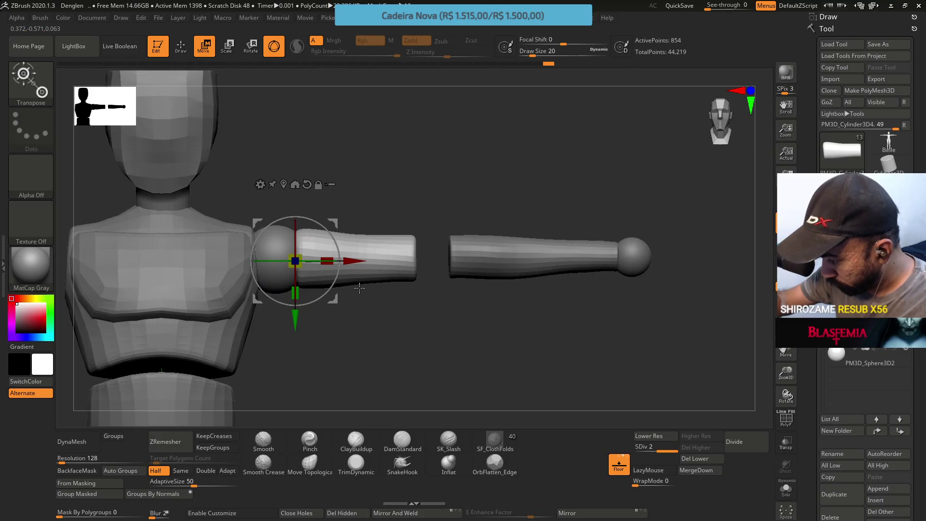
{"action": "key", "text": "b"}
{"action": "key", "text": "m"}
{"action": "key", "text": "t"}
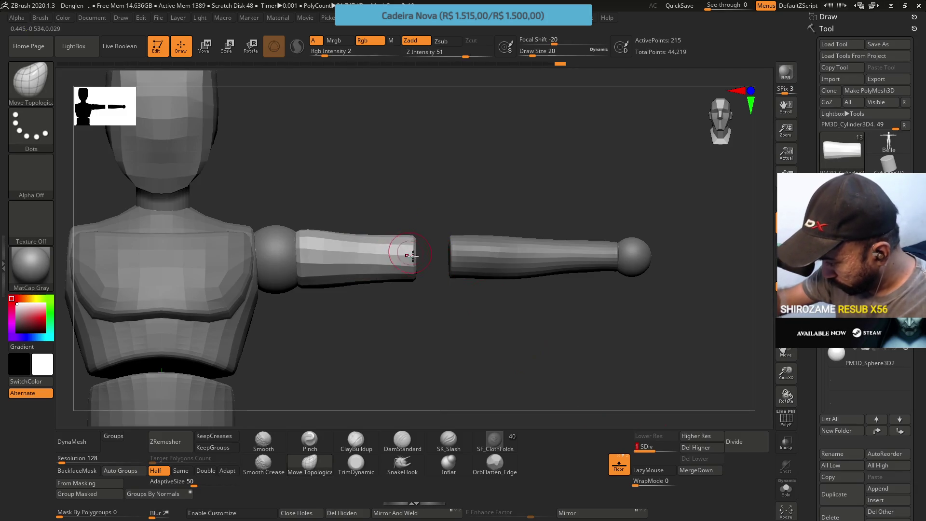
{"action": "key", "text": "s"}
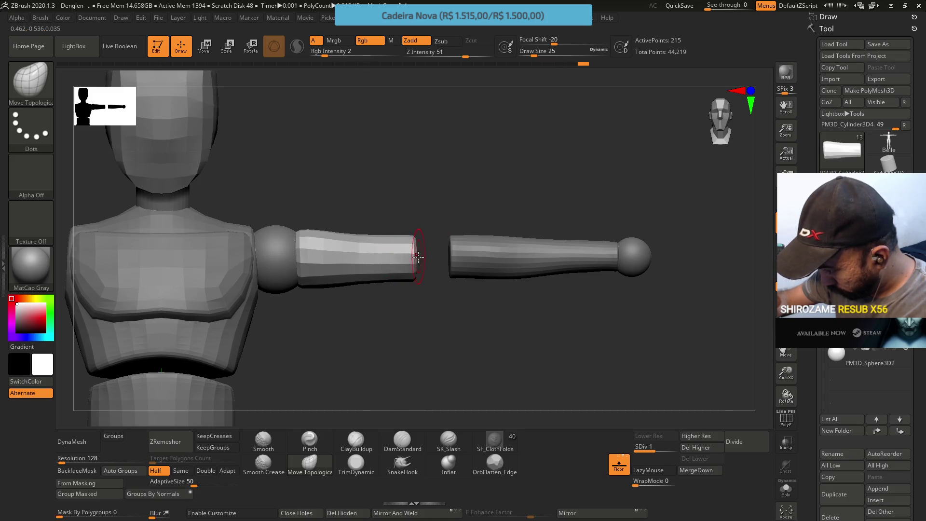
Step: Isolate the upper-arm cylinder, sculpt its top edge into a gentle dip, and show its wireframe
{"action": "mouse_move", "coordinate": [418, 239]}
{"action": "right_mouse_down"}
{"action": "mouse_move", "coordinate": [416, 251]}
{"action": "mouse_move", "coordinate": [426, 206]}
{"action": "mouse_move", "coordinate": [448, 193]}
{"action": "mouse_move", "coordinate": [424, 196]}
{"action": "mouse_move", "coordinate": [448, 240]}
{"action": "right_mouse_up"}
{"action": "left_click", "coordinate": [439, 198], "text": "ctrl+shift"}
{"action": "key", "text": "b"}
{"action": "key", "text": "m"}
{"action": "key", "text": "t"}
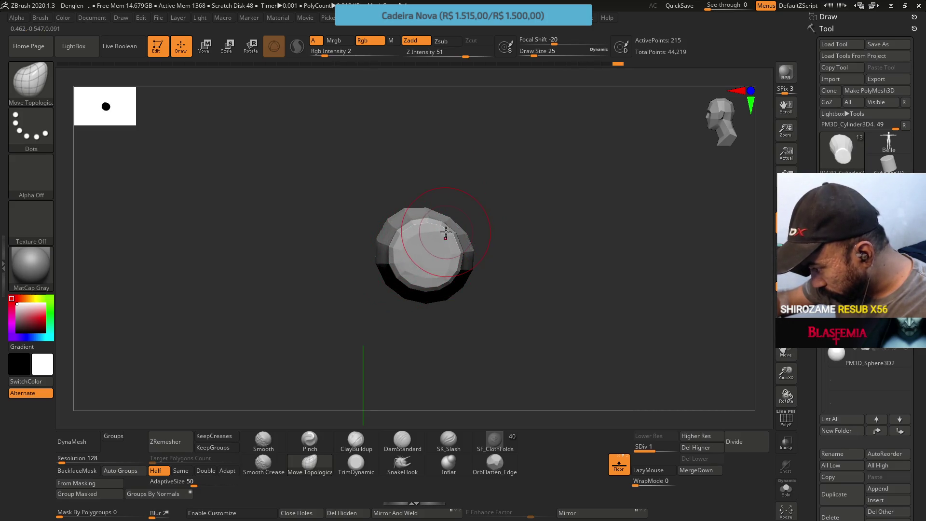
{"action": "mouse_move", "coordinate": [453, 206]}
{"action": "left_mouse_down"}
{"action": "mouse_move", "coordinate": [505, 207]}
{"action": "mouse_move", "coordinate": [437, 247]}
{"action": "left_mouse_up"}
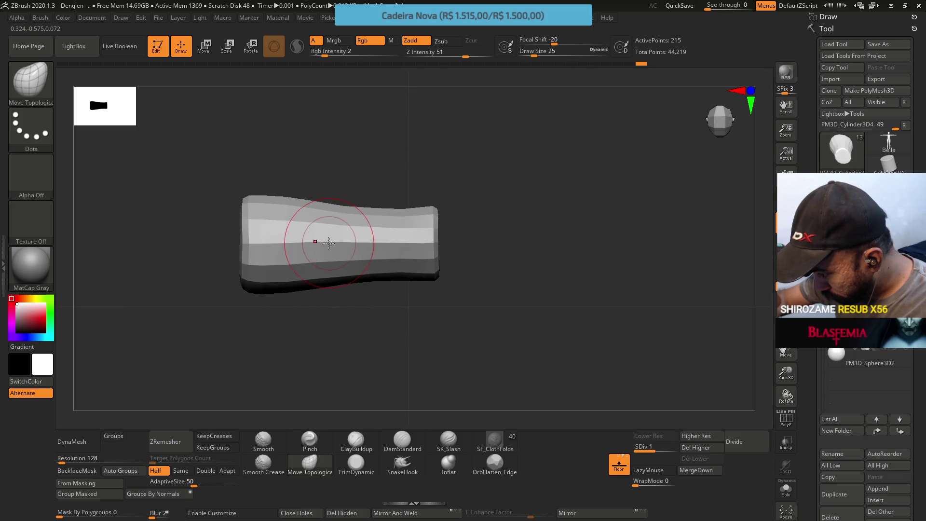
{"action": "mouse_move", "coordinate": [433, 210]}
{"action": "left_mouse_down"}
{"action": "mouse_move", "coordinate": [378, 259]}
{"action": "mouse_move", "coordinate": [390, 214]}
{"action": "left_mouse_up"}
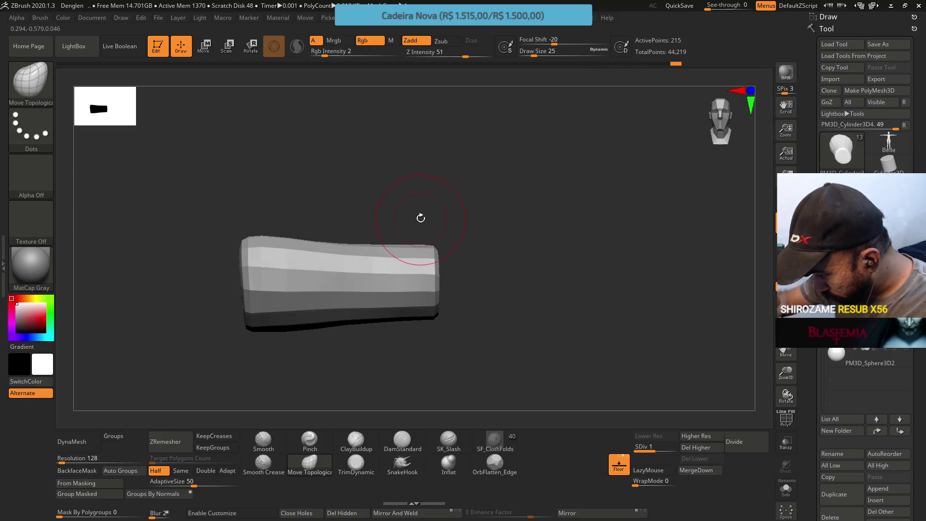
{"action": "mouse_move", "coordinate": [435, 144]}
{"action": "left_mouse_down"}
{"action": "mouse_move", "coordinate": [413, 258]}
{"action": "mouse_move", "coordinate": [420, 254]}
{"action": "left_mouse_up"}
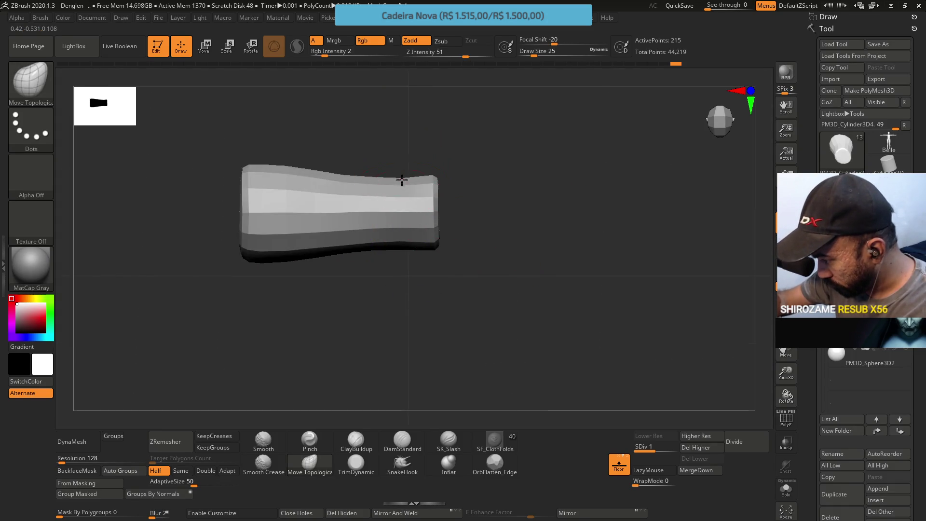
{"action": "left_click_drag", "start_coordinate": [386, 151], "coordinate": [495, 186]}
{"action": "key", "text": "shift+f"}
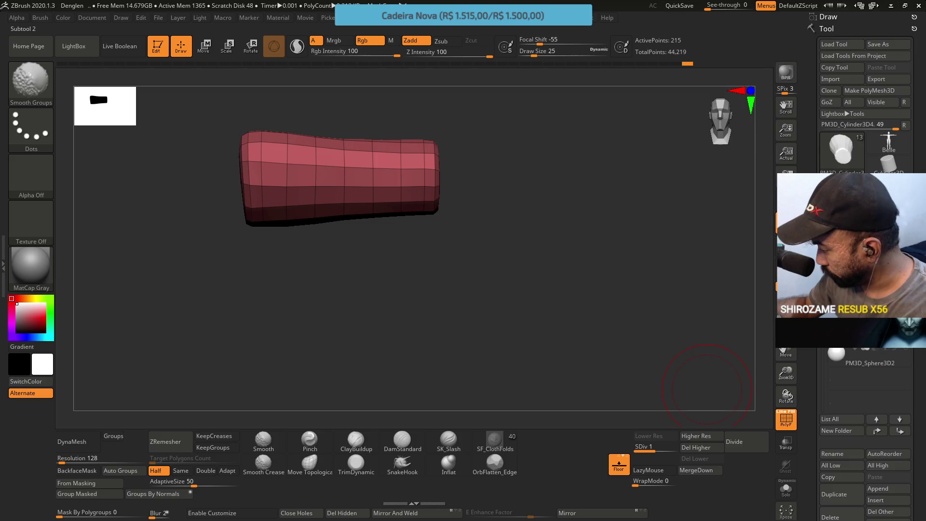
Step: Unhide all the mannequin pieces around the upper-arm cylinder
{"action": "key", "text": "b"}
{"action": "key", "text": "m"}
{"action": "key", "text": "t"}
{"action": "left_click_drag", "start_coordinate": [642, 259], "coordinate": [434, 259], "text": "alt"}
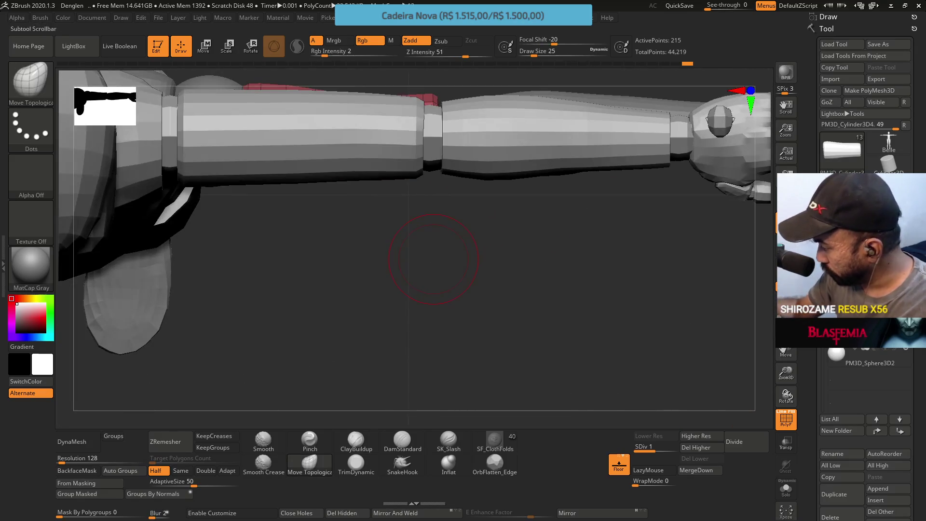
{"action": "scroll", "coordinate": [835, 242], "scroll_direction": "up", "scroll_amount": 3}
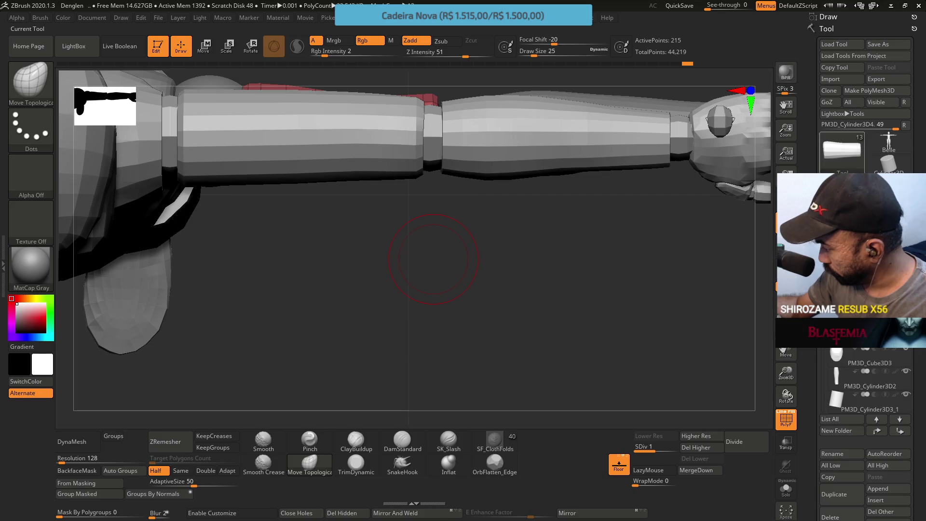
{"action": "mouse_move", "coordinate": [433, 259]}
{"action": "left_mouse_down"}
{"action": "mouse_move", "coordinate": [421, 244]}
{"action": "mouse_move", "coordinate": [458, 144]}
{"action": "mouse_move", "coordinate": [471, 207]}
{"action": "mouse_move", "coordinate": [425, 227]}
{"action": "left_mouse_up"}
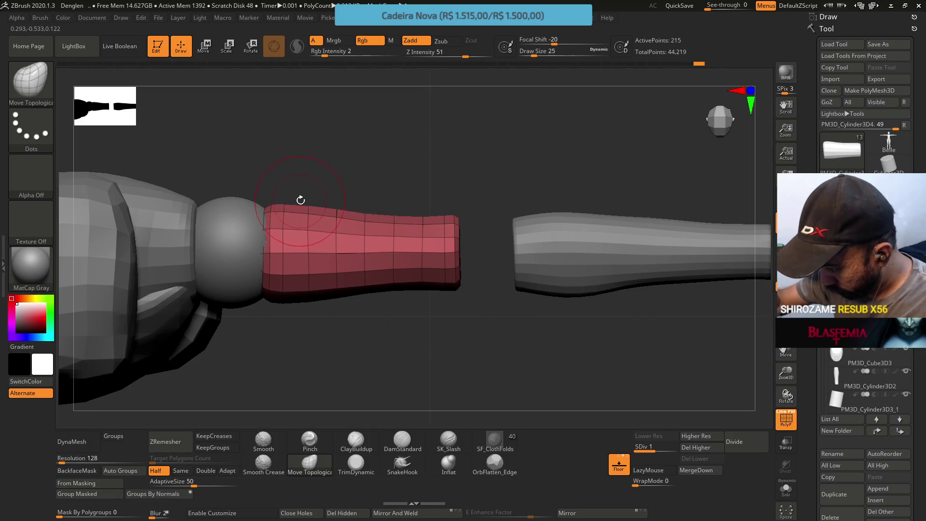
Step: Make a small Move Topological stroke on the upper arm, then select the PM3D_Cube3D3_1 torso block
{"action": "left_click_drag", "start_coordinate": [291, 224], "coordinate": [295, 228]}
{"action": "right_click_drag", "start_coordinate": [380, 244], "coordinate": [459, 212], "text": "ctrl"}
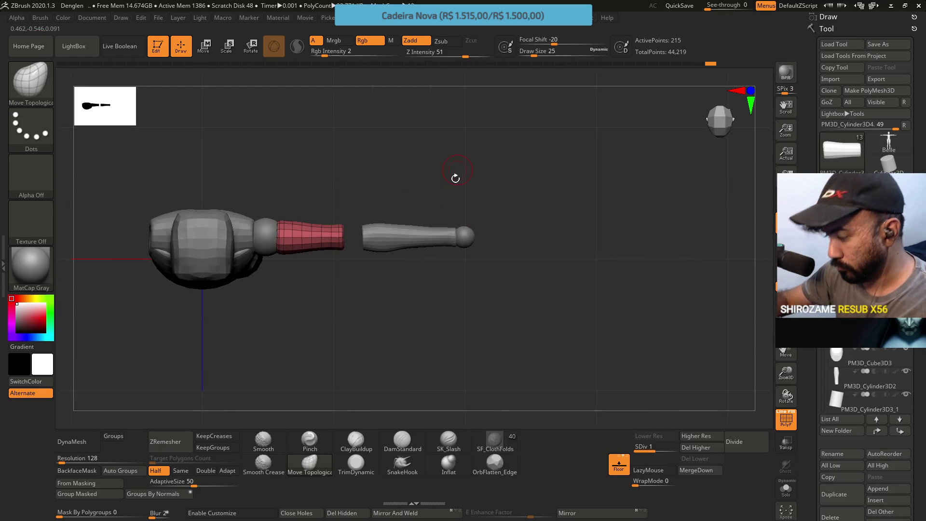
{"action": "mouse_move", "coordinate": [458, 175]}
{"action": "right_mouse_down"}
{"action": "mouse_move", "coordinate": [415, 200]}
{"action": "mouse_move", "coordinate": [405, 259]}
{"action": "mouse_move", "coordinate": [430, 260]}
{"action": "mouse_move", "coordinate": [449, 284]}
{"action": "mouse_move", "coordinate": [440, 278]}
{"action": "right_mouse_up"}
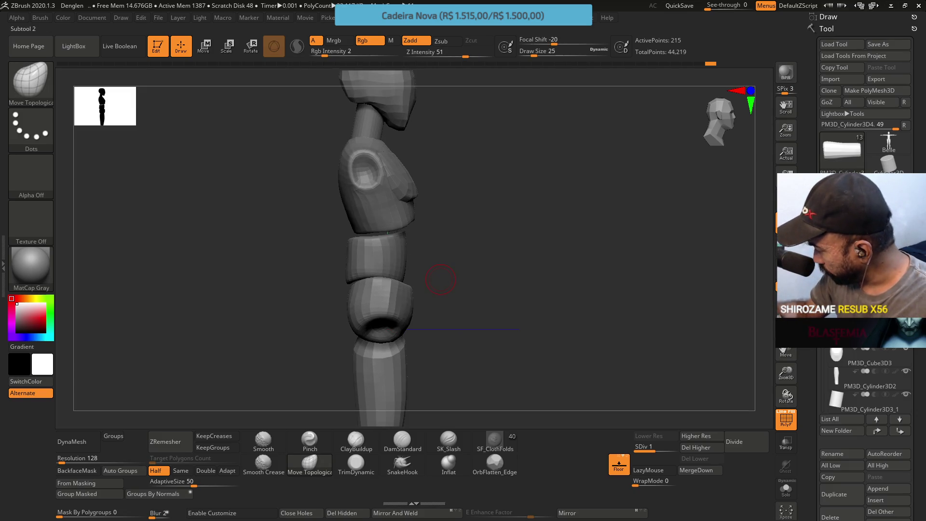
{"action": "left_click", "coordinate": [851, 328]}
{"action": "left_click", "coordinate": [839, 349]}
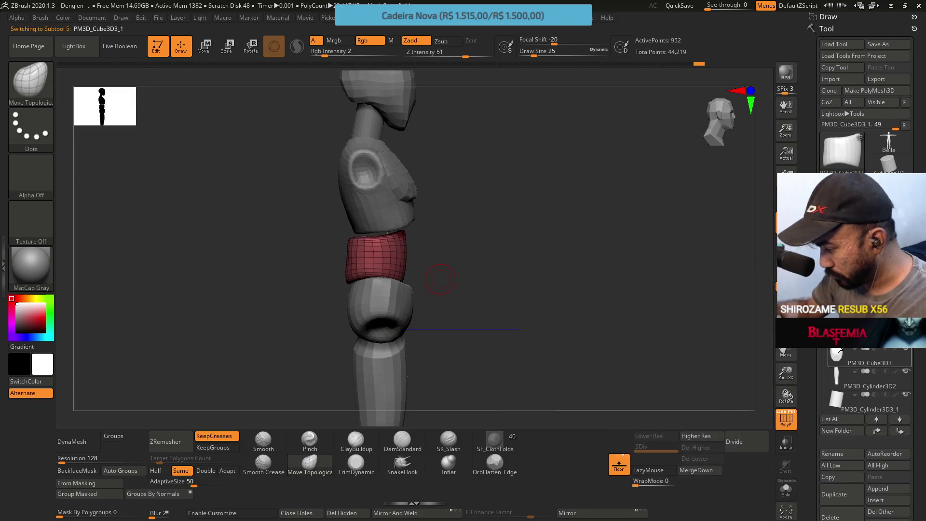
Step: Nudge the middle torso block PM3D_Cube3D3_1 sideways with the Move gizmo to line up the torso
{"action": "key", "text": "w"}
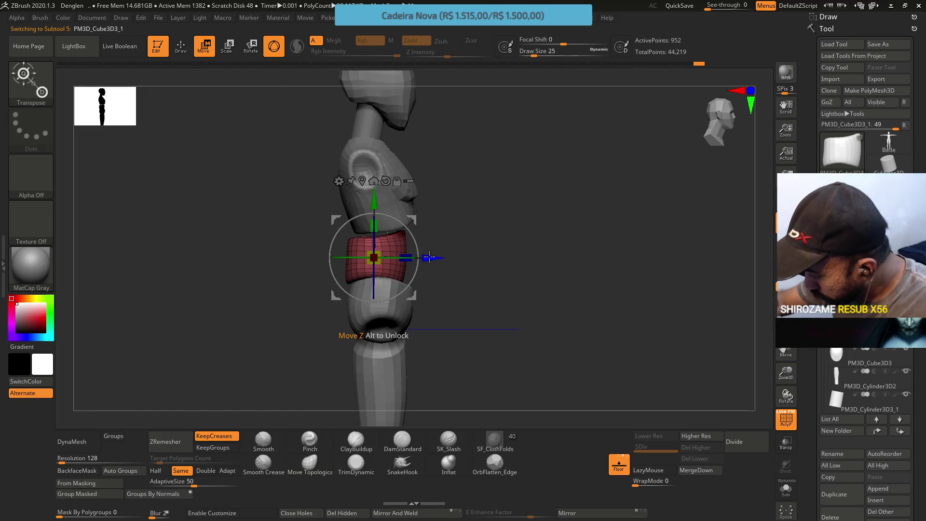
{"action": "left_click_drag", "start_coordinate": [429, 258], "coordinate": [435, 257]}
{"action": "left_click_drag", "start_coordinate": [383, 201], "coordinate": [382, 202]}
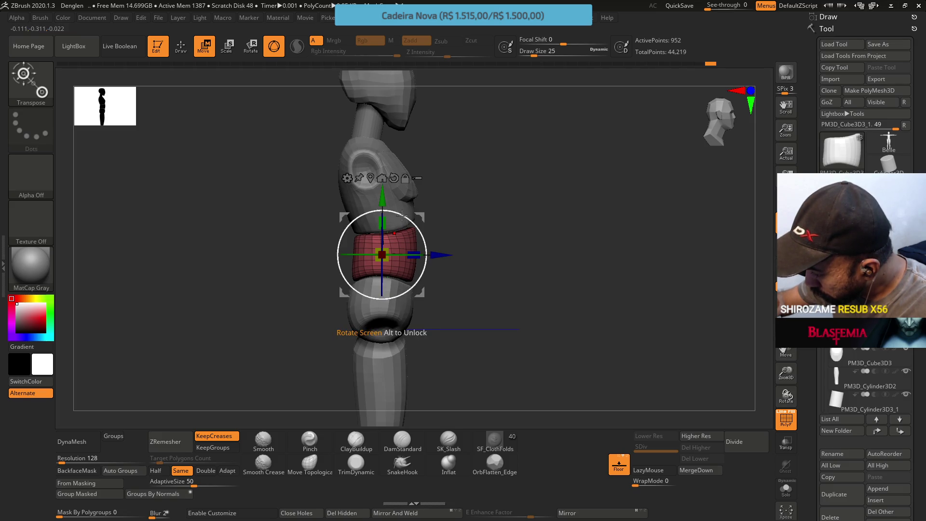
{"action": "left_click_drag", "start_coordinate": [423, 218], "coordinate": [393, 201]}
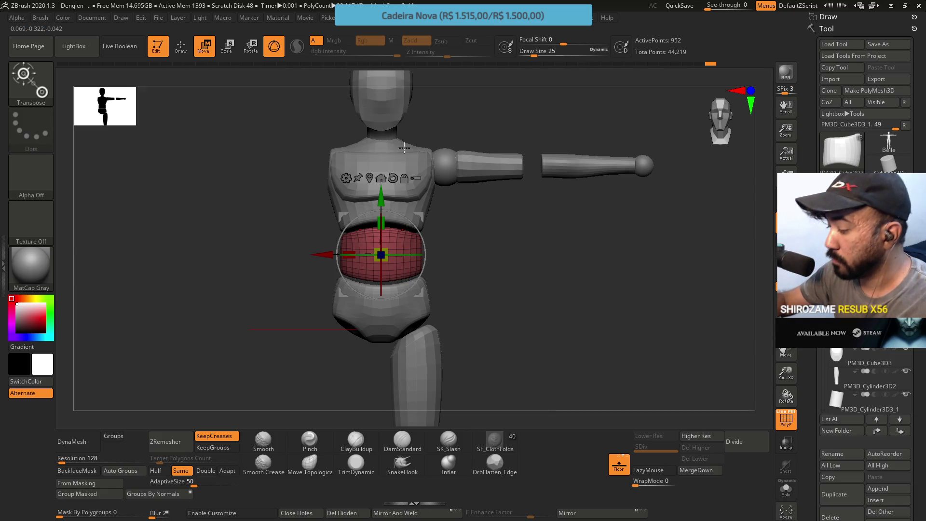
{"action": "key", "text": "q"}
Step: Orbit and zoom in on the arm pieces and select PM3D_Cylinder3D2
{"action": "mouse_move", "coordinate": [511, 212]}
{"action": "left_mouse_down"}
{"action": "mouse_move", "coordinate": [455, 209]}
{"action": "mouse_move", "coordinate": [497, 227]}
{"action": "mouse_move", "coordinate": [531, 215]}
{"action": "mouse_move", "coordinate": [537, 222]}
{"action": "mouse_move", "coordinate": [466, 209]}
{"action": "left_mouse_up"}
{"action": "mouse_move", "coordinate": [477, 240]}
{"action": "left_mouse_down", "text": "alt"}
{"action": "mouse_move", "coordinate": [487, 182]}
{"action": "mouse_move", "coordinate": [481, 316]}
{"action": "left_mouse_up", "text": "alt"}
{"action": "mouse_move", "coordinate": [494, 209]}
{"action": "left_mouse_down"}
{"action": "mouse_move", "coordinate": [492, 227]}
{"action": "mouse_move", "coordinate": [481, 204]}
{"action": "mouse_move", "coordinate": [483, 250]}
{"action": "mouse_move", "coordinate": [466, 286]}
{"action": "mouse_move", "coordinate": [476, 278]}
{"action": "mouse_move", "coordinate": [447, 243]}
{"action": "left_mouse_up"}
{"action": "mouse_move", "coordinate": [447, 243]}
{"action": "right_mouse_down", "text": "ctrl"}
{"action": "mouse_move", "coordinate": [471, 318]}
{"action": "mouse_move", "coordinate": [513, 227]}
{"action": "mouse_move", "coordinate": [429, 287]}
{"action": "mouse_move", "coordinate": [409, 396]}
{"action": "mouse_move", "coordinate": [439, 248]}
{"action": "right_mouse_up", "text": "ctrl"}
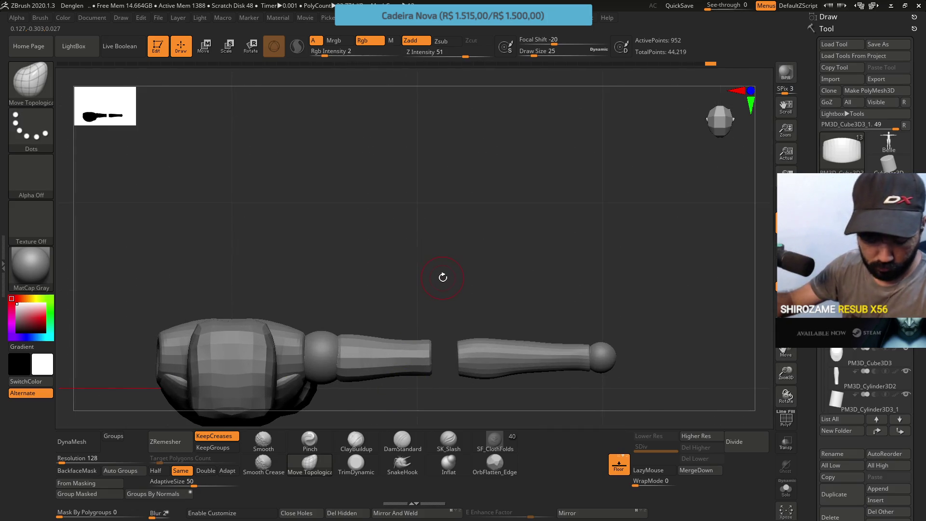
{"action": "right_click_drag", "start_coordinate": [492, 289], "coordinate": [479, 326], "text": "ctrl"}
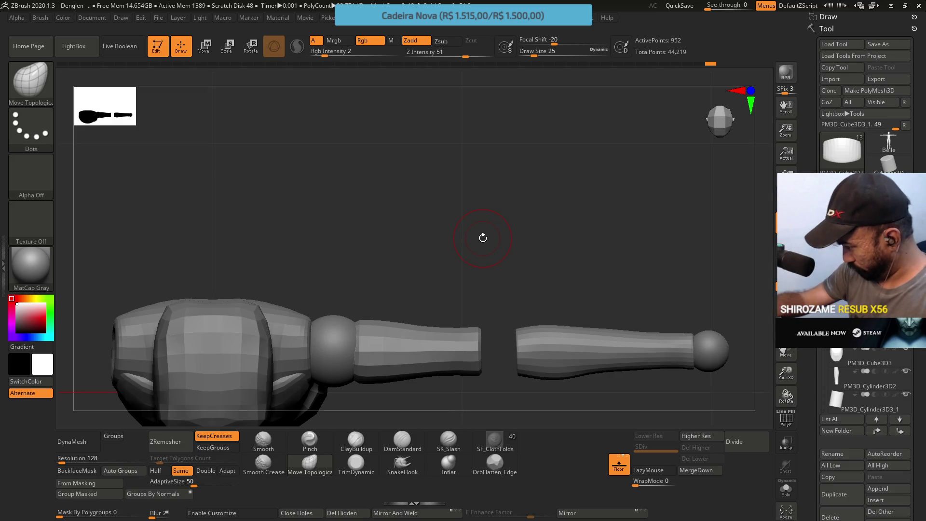
{"action": "left_click", "coordinate": [838, 375]}
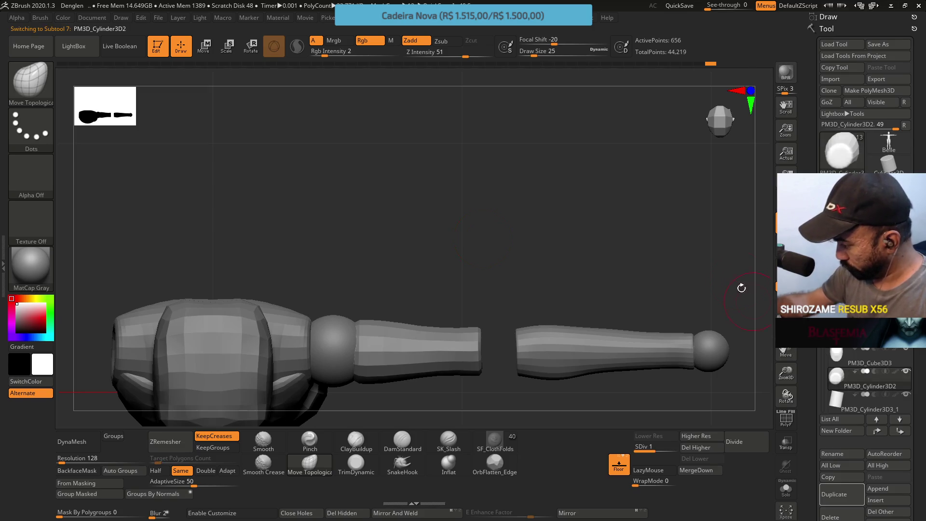
Step: Select the forearm cylinder PM3D_Cylinder3D5 at its lowest subdivision with its wireframe shown
{"action": "key", "text": "Down"}
{"action": "key", "text": "Down"}
{"action": "key", "text": "Down"}
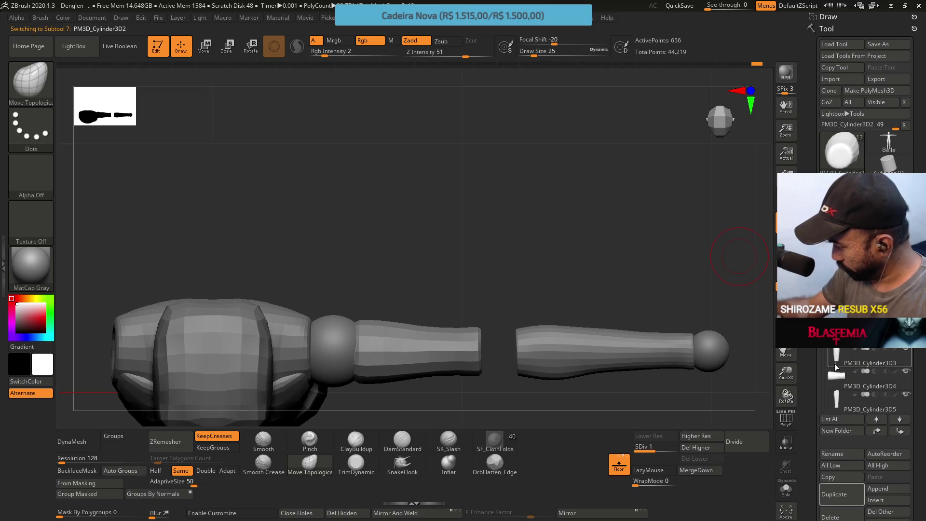
{"action": "left_click", "coordinate": [839, 391]}
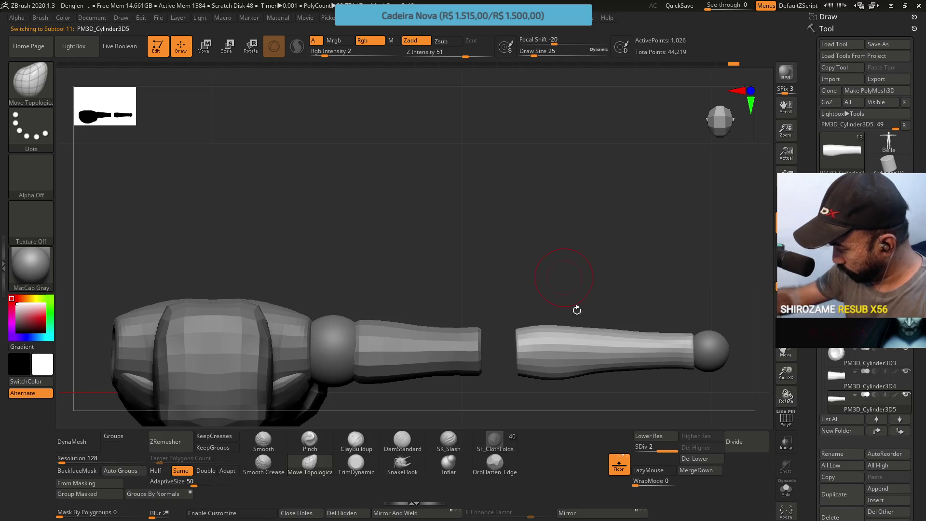
{"action": "key", "text": "shift+d"}
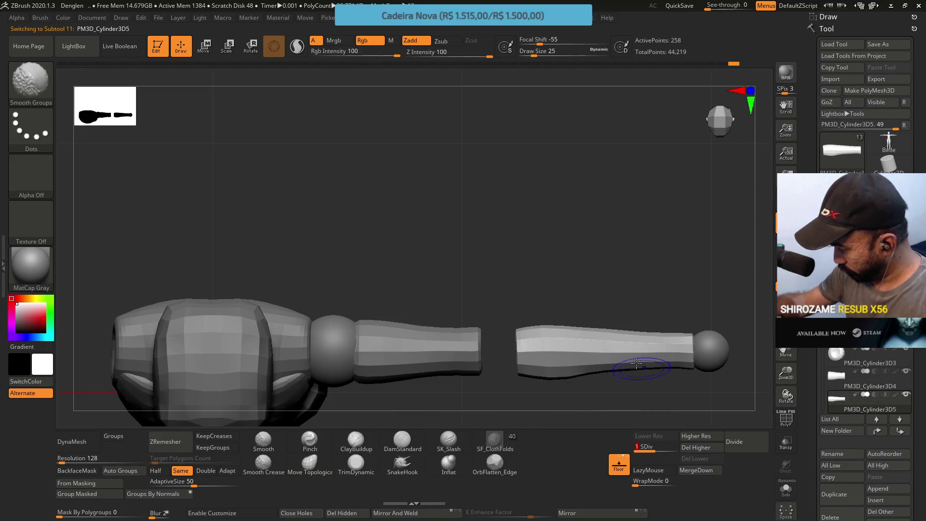
{"action": "key", "text": "shift+f"}
{"action": "left_click_drag", "start_coordinate": [616, 299], "coordinate": [452, 247], "text": "alt"}
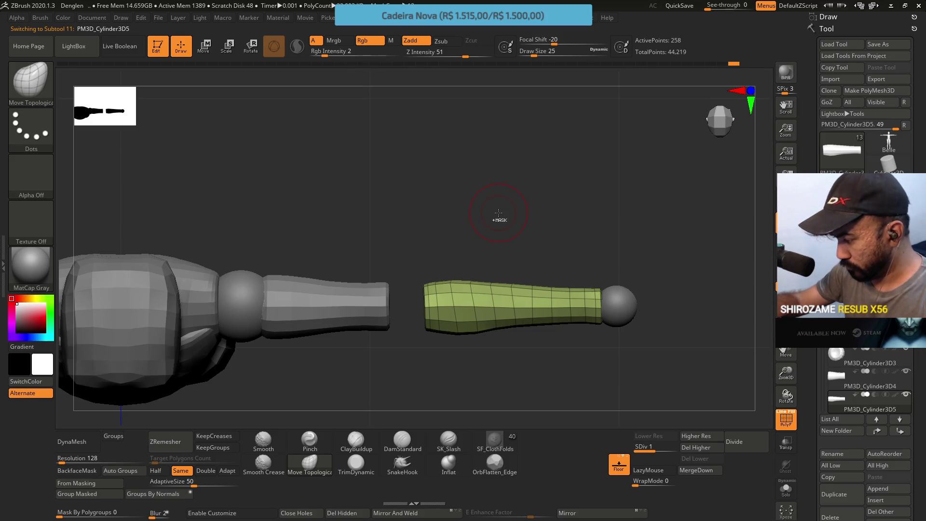
{"action": "right_click_drag", "start_coordinate": [498, 212], "coordinate": [538, 215], "text": "ctrl"}
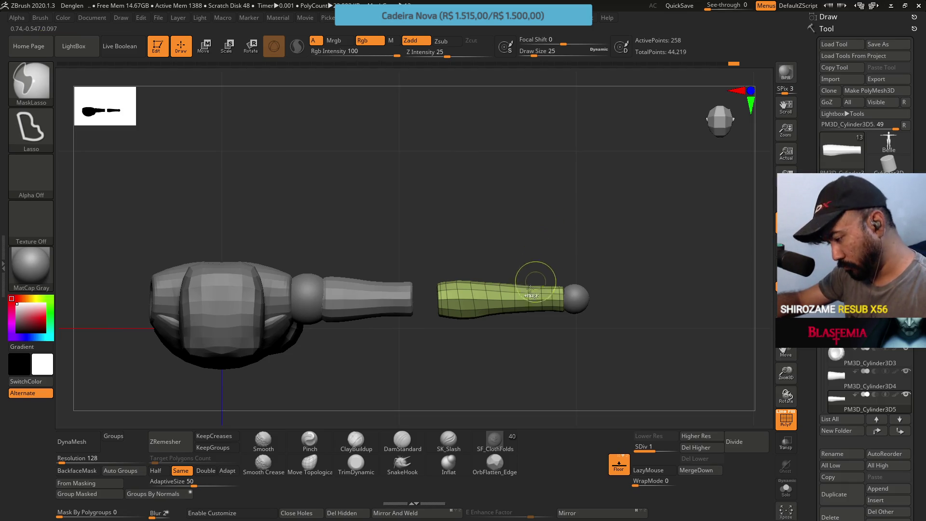
Step: Try masking the whole forearm and sections of it, clearing the mask each time
{"action": "left_click", "coordinate": [542, 271], "text": "ctrl"}
{"action": "left_click", "coordinate": [504, 262], "text": "ctrl"}
{"action": "mouse_move", "coordinate": [505, 344]}
{"action": "left_mouse_down", "text": "ctrl"}
{"action": "mouse_move", "coordinate": [420, 337]}
{"action": "mouse_move", "coordinate": [502, 248]}
{"action": "mouse_move", "coordinate": [479, 368]}
{"action": "mouse_move", "coordinate": [422, 309]}
{"action": "left_mouse_up", "text": "ctrl"}
{"action": "mouse_move", "coordinate": [507, 353]}
{"action": "left_mouse_down", "text": "ctrl"}
{"action": "mouse_move", "coordinate": [425, 270]}
{"action": "mouse_move", "coordinate": [502, 253]}
{"action": "left_mouse_up", "text": "ctrl"}
{"action": "left_click", "coordinate": [497, 296], "text": "ctrl"}
{"action": "left_click", "coordinate": [534, 274], "text": "ctrl"}
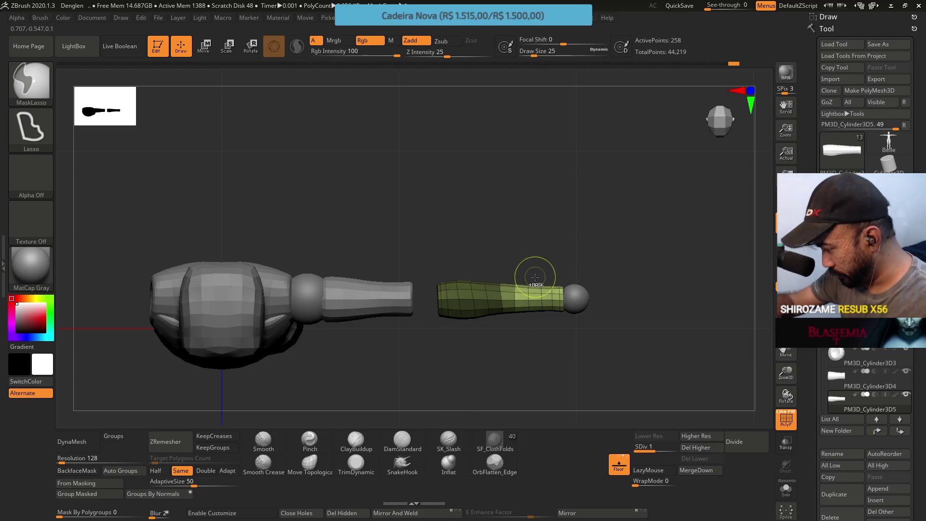
{"action": "left_click", "coordinate": [534, 271], "text": "ctrl"}
{"action": "left_click_drag", "start_coordinate": [511, 358], "coordinate": [439, 328], "text": "ctrl"}
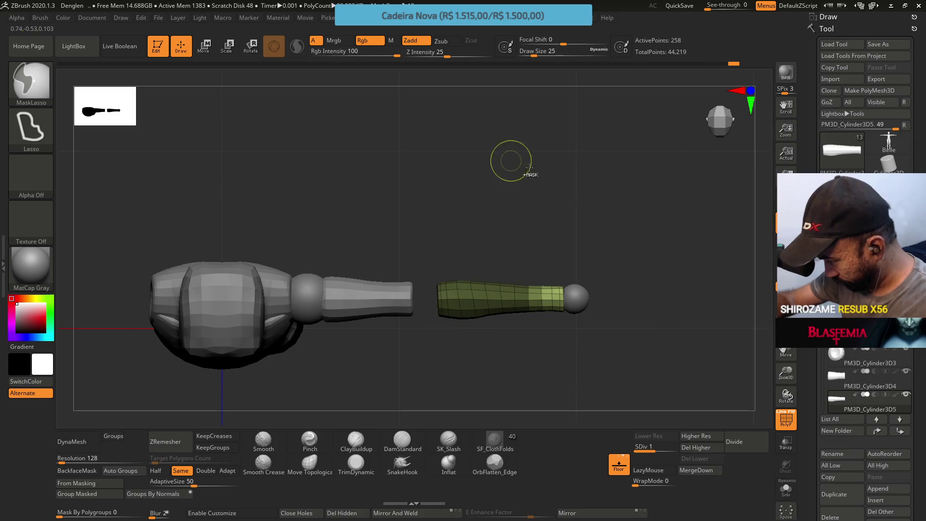
{"action": "left_click", "coordinate": [533, 291], "text": "ctrl"}
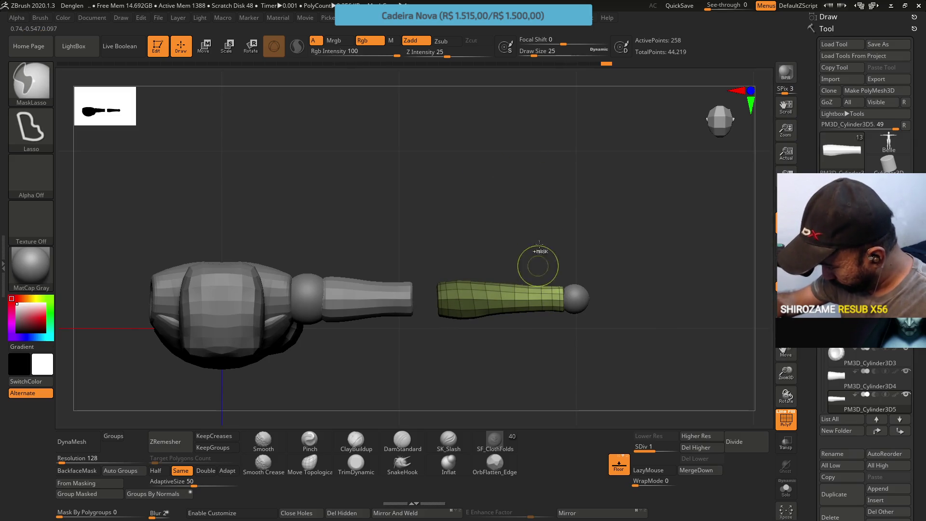
Step: Scale the forearm down to about 0.97 along its length, leaving a gap before the wrist sphere
{"action": "left_click", "coordinate": [203, 48]}
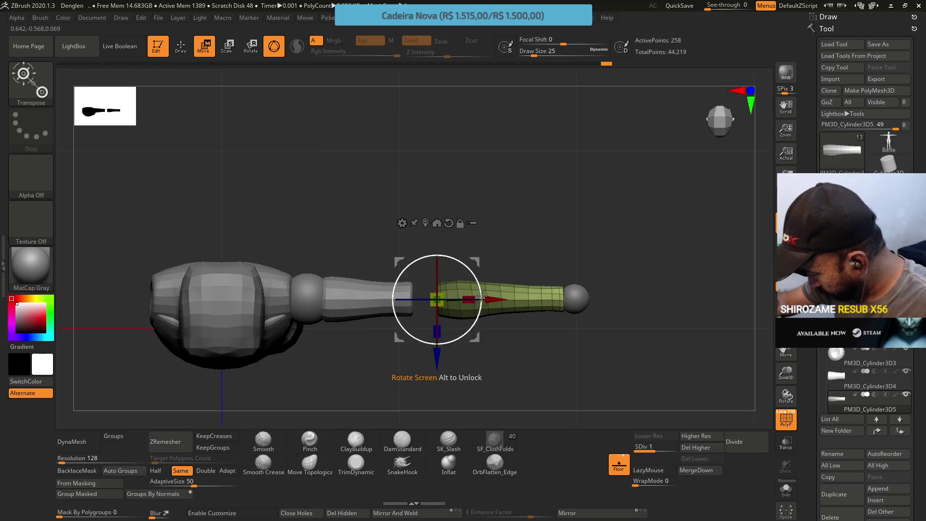
{"action": "left_click_drag", "start_coordinate": [484, 297], "coordinate": [472, 296]}
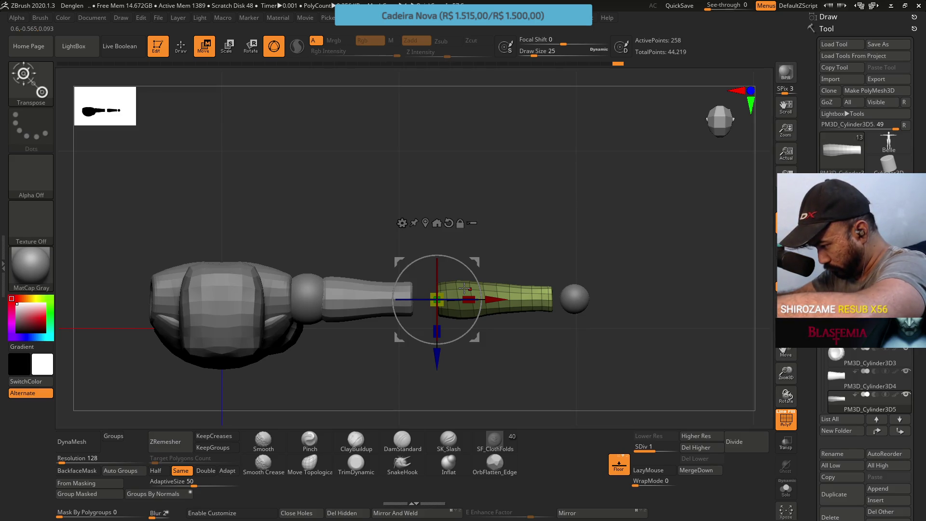
{"action": "left_click_drag", "start_coordinate": [470, 293], "coordinate": [468, 293]}
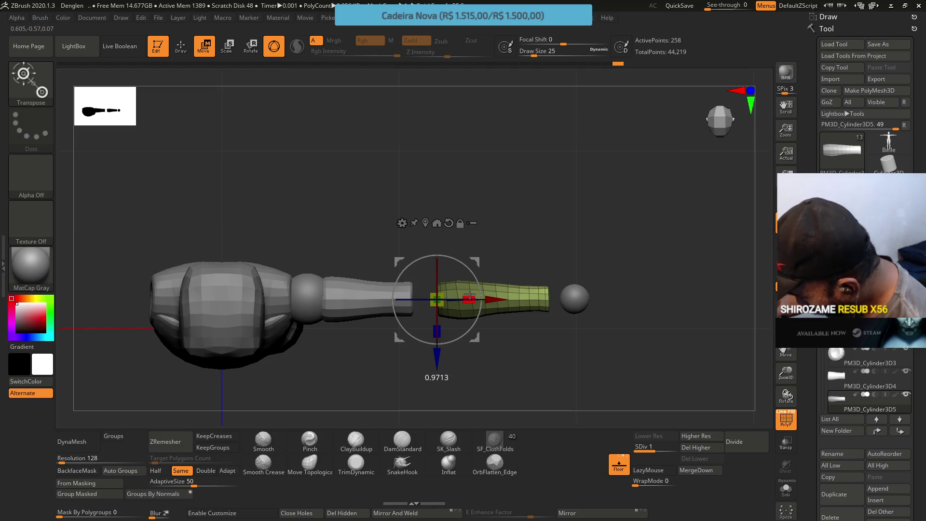
{"action": "left_click_drag", "start_coordinate": [524, 249], "coordinate": [530, 218]}
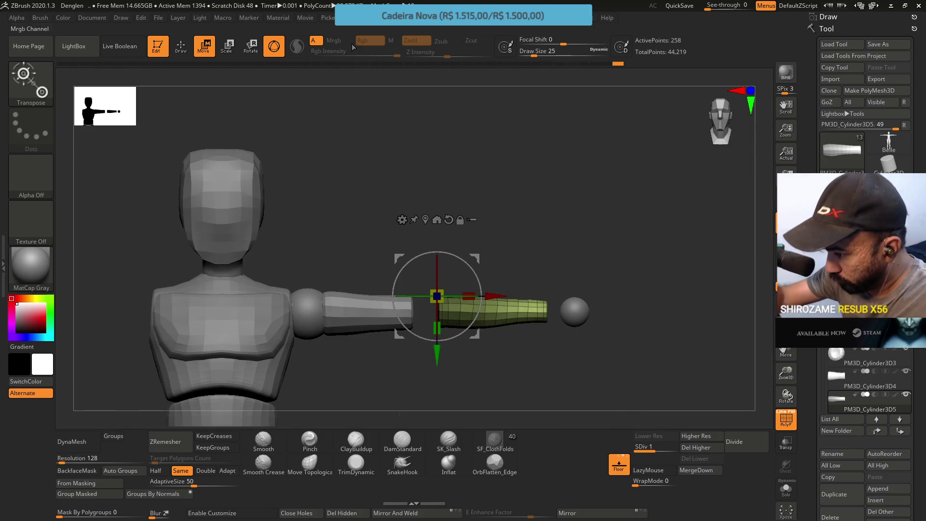
{"action": "key", "text": "q"}
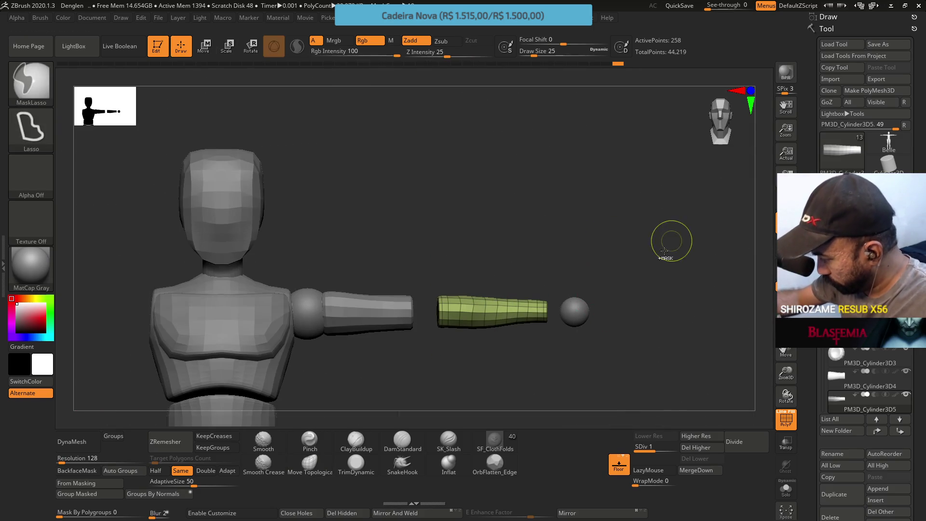
{"action": "key", "text": "shift+f"}
Step: Return the forearm to SDiv 1 after a trial divide, shrink the brush, and check it from the front
{"action": "key", "text": "d"}
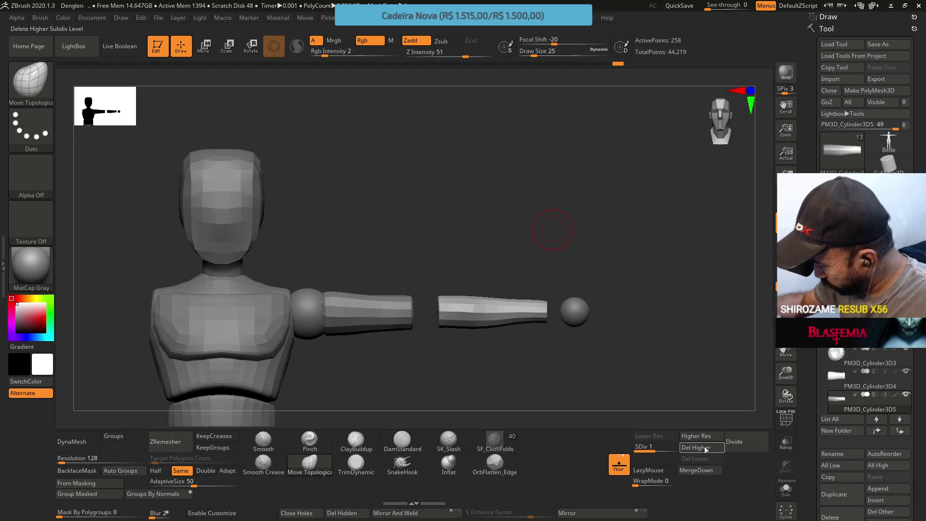
{"action": "mouse_move", "coordinate": [549, 222]}
{"action": "left_mouse_down"}
{"action": "mouse_move", "coordinate": [536, 317]}
{"action": "mouse_move", "coordinate": [536, 291]}
{"action": "left_mouse_up"}
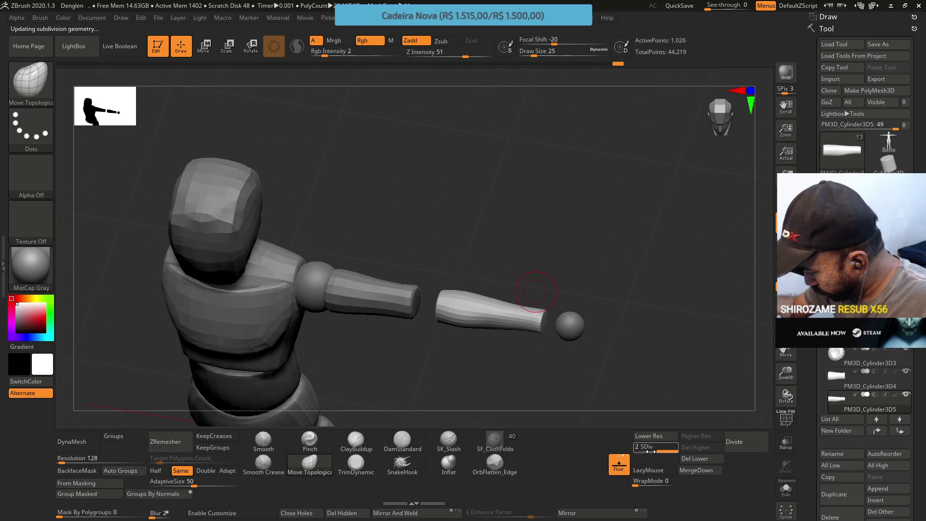
{"action": "left_click_drag", "start_coordinate": [651, 452], "coordinate": [616, 420]}
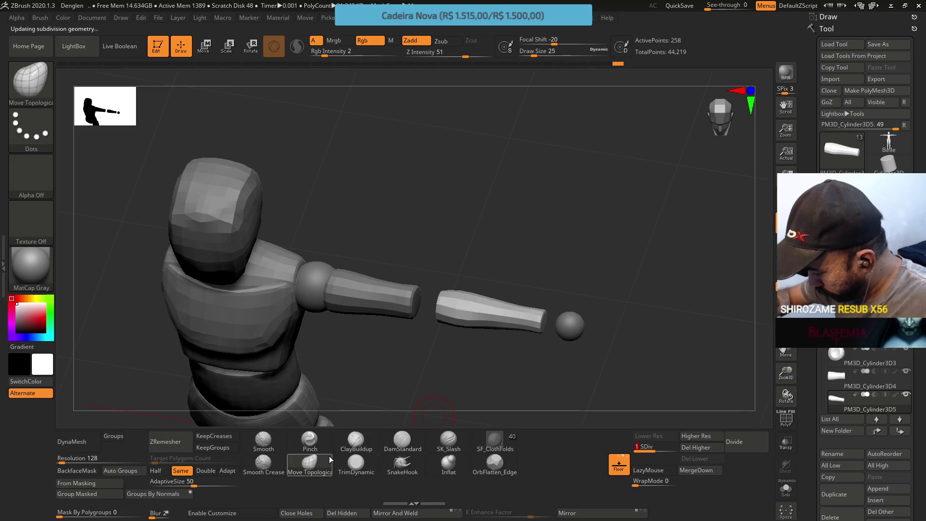
{"action": "mouse_move", "coordinate": [470, 307]}
{"action": "right_mouse_down", "text": "ctrl"}
{"action": "mouse_move", "coordinate": [477, 357]}
{"action": "mouse_move", "coordinate": [478, 329]}
{"action": "right_mouse_up", "text": "ctrl"}
{"action": "key", "text": "["}
{"action": "key", "text": "shift+f"}
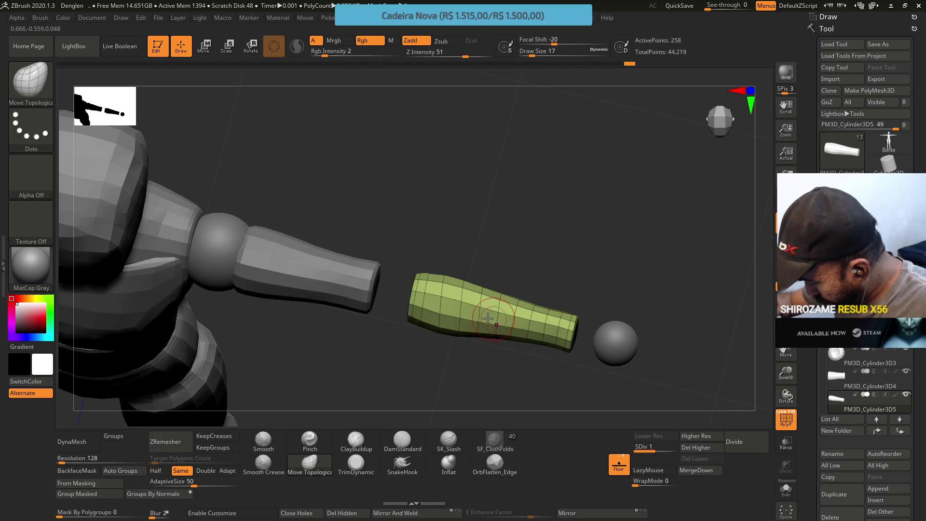
{"action": "right_click_drag", "start_coordinate": [499, 297], "coordinate": [495, 279], "text": "shift"}
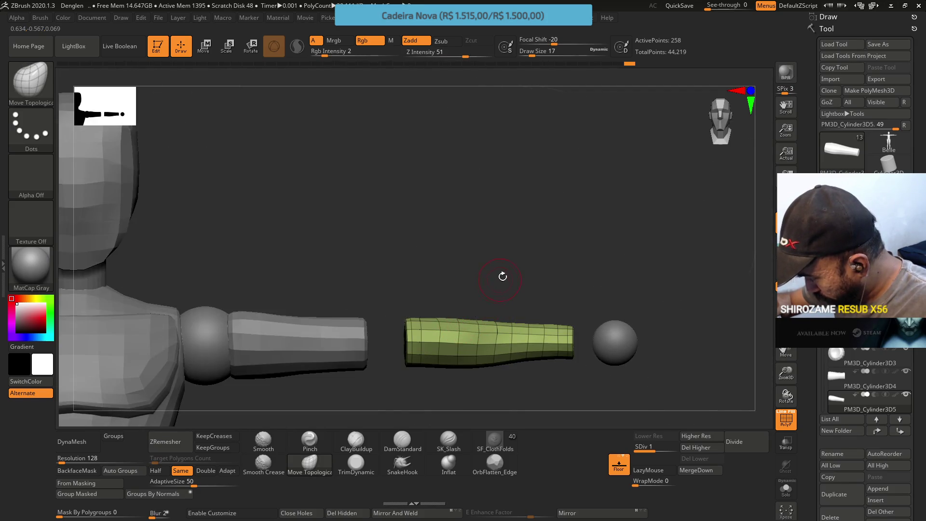
{"action": "key", "text": "shift+f"}
{"action": "mouse_move", "coordinate": [513, 283]}
{"action": "right_mouse_down"}
{"action": "mouse_move", "coordinate": [509, 361]}
{"action": "mouse_move", "coordinate": [469, 336]}
{"action": "right_mouse_up"}
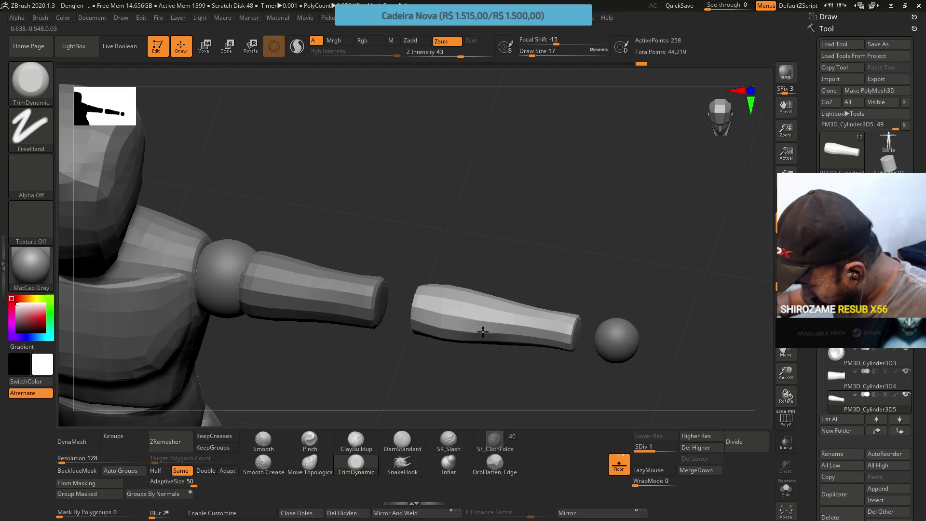
Step: Divide the forearm once to SDiv 2 (1,026 points), enlarge the brush to 35, and inspect it
{"action": "left_click_drag", "start_coordinate": [493, 270], "coordinate": [475, 315], "text": "shift"}
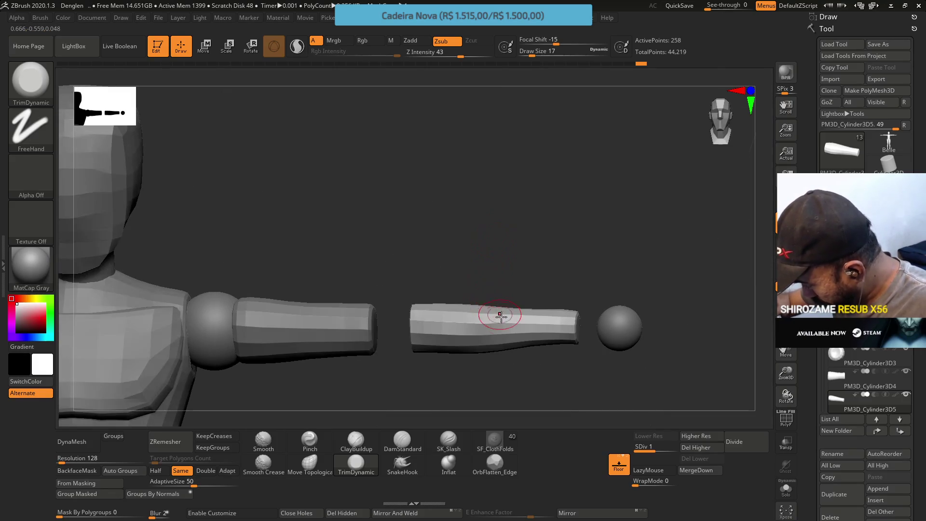
{"action": "key", "text": "ctrl+d"}
{"action": "mouse_move", "coordinate": [649, 398]}
{"action": "left_mouse_down"}
{"action": "mouse_move", "coordinate": [507, 320]}
{"action": "mouse_move", "coordinate": [502, 327]}
{"action": "mouse_move", "coordinate": [486, 264]}
{"action": "mouse_move", "coordinate": [477, 278]}
{"action": "left_mouse_up"}
{"action": "key", "text": "bracketright"}
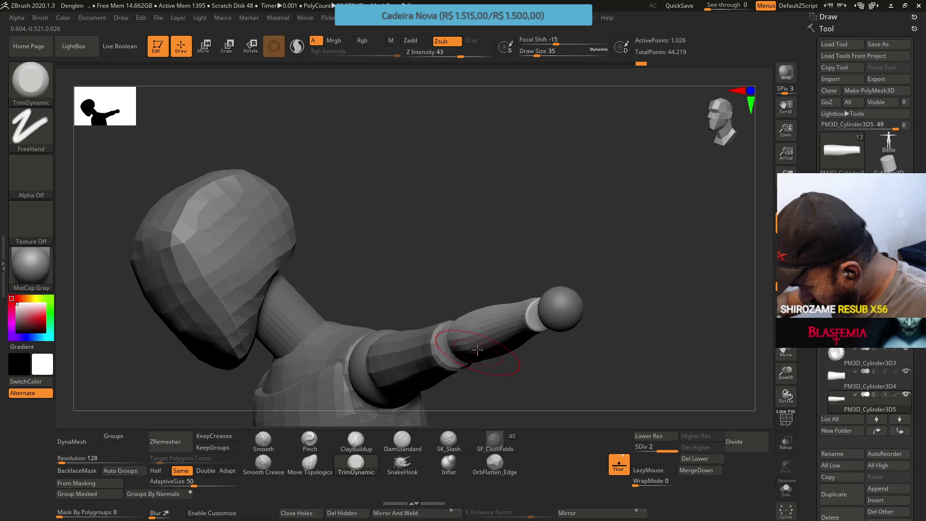
{"action": "right_click_drag", "start_coordinate": [466, 350], "coordinate": [479, 365]}
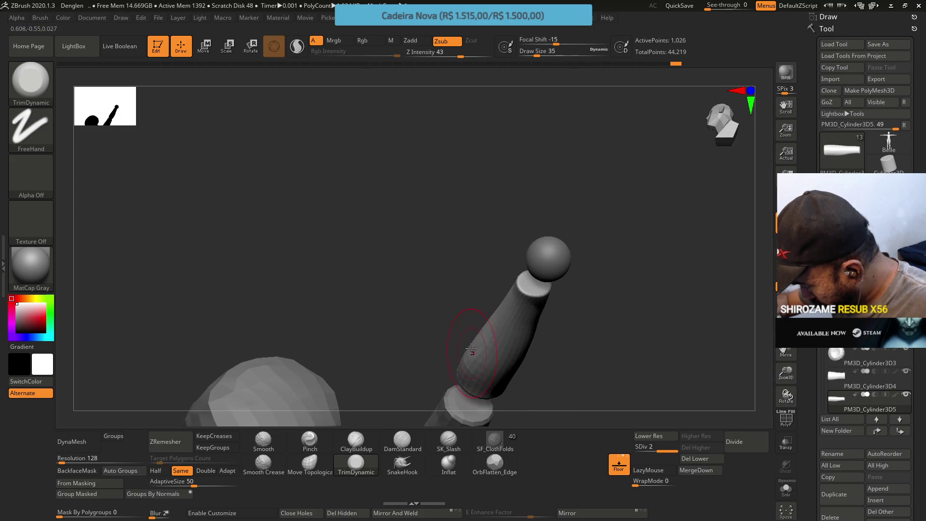
{"action": "mouse_move", "coordinate": [481, 288]}
{"action": "right_mouse_down"}
{"action": "mouse_move", "coordinate": [533, 294]}
{"action": "mouse_move", "coordinate": [477, 193]}
{"action": "right_mouse_up"}
{"action": "key", "text": "shift+f"}
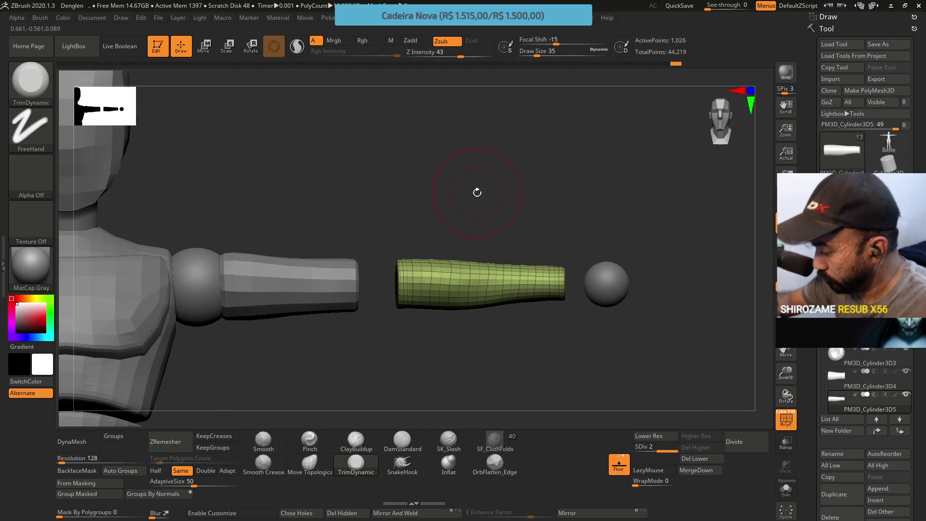
{"action": "key", "text": "shift+f"}
{"action": "right_click_drag", "start_coordinate": [517, 325], "coordinate": [519, 286], "text": "alt"}
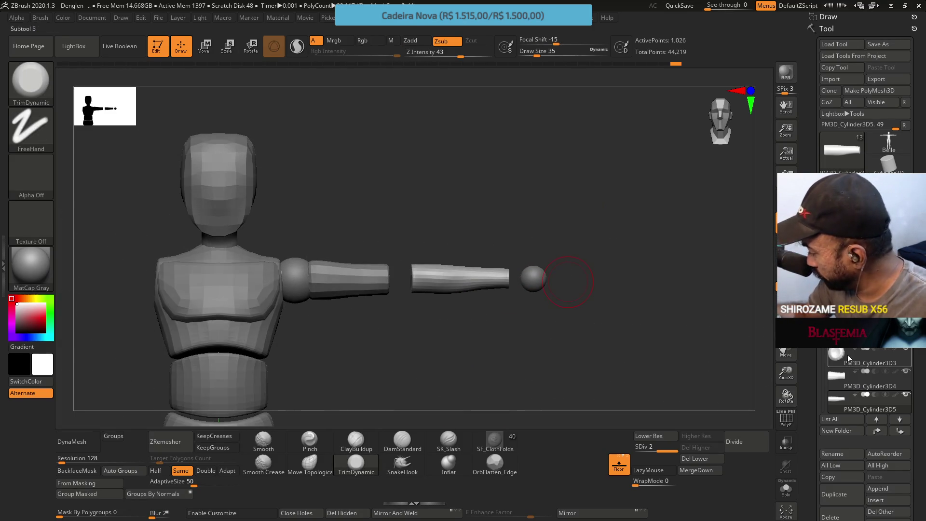
Step: Slide the wrist sphere left against the forearm's end with the Transpose Move gizmo
{"action": "scroll", "coordinate": [866, 381], "scroll_direction": "down", "scroll_amount": 3}
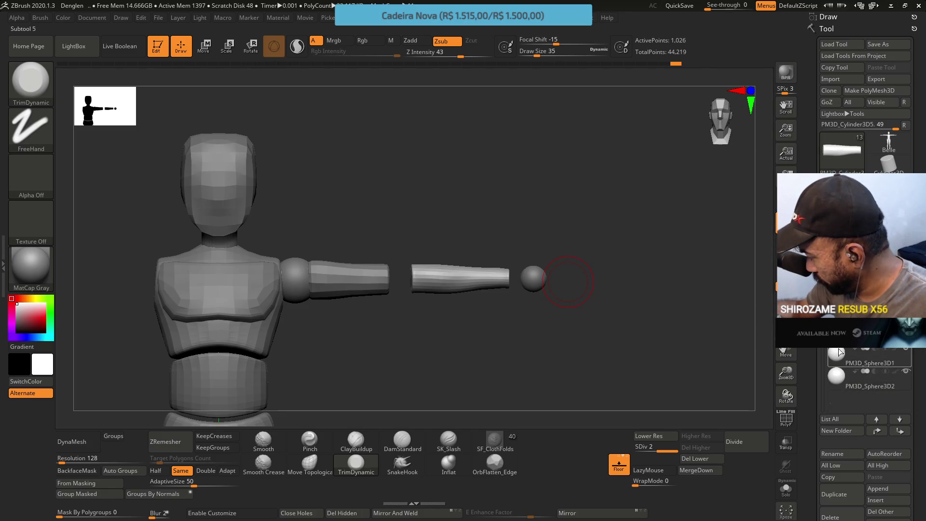
{"action": "left_click", "coordinate": [839, 352]}
{"action": "key", "text": "w"}
{"action": "left_click_drag", "start_coordinate": [477, 278], "coordinate": [463, 275]}
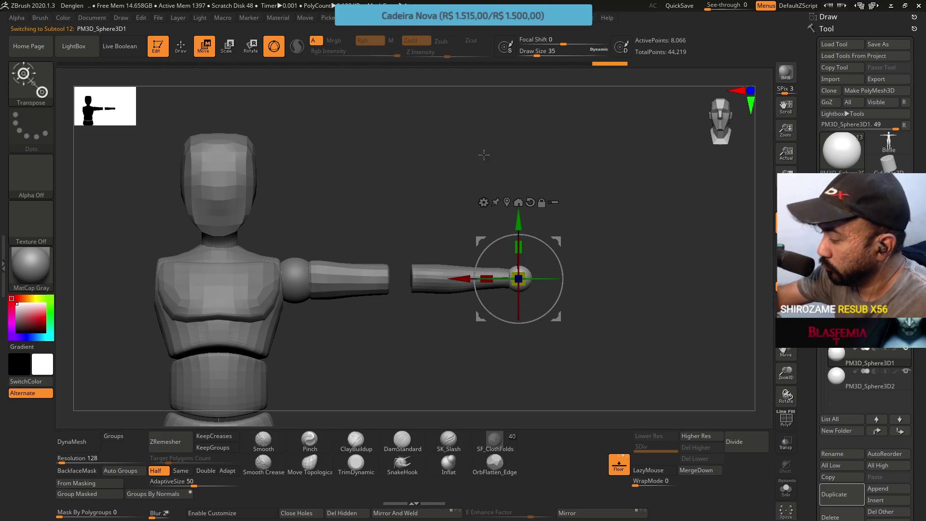
Step: Duplicate the shoulder sphere, then move and scale the copy into place as the elbow joint
{"action": "left_click", "coordinate": [869, 380]}
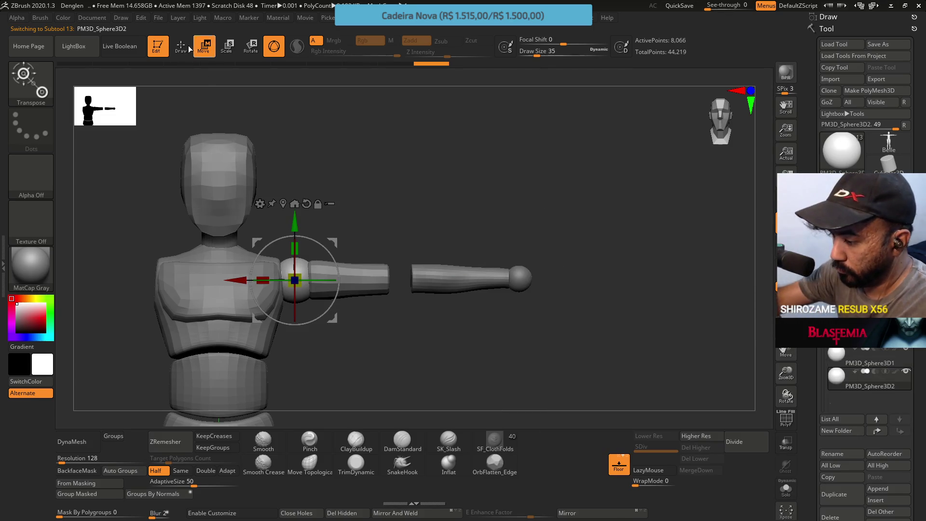
{"action": "left_click", "coordinate": [841, 494]}
{"action": "mouse_move", "coordinate": [261, 274]}
{"action": "left_mouse_down"}
{"action": "mouse_move", "coordinate": [370, 276]}
{"action": "mouse_move", "coordinate": [372, 261]}
{"action": "left_mouse_up"}
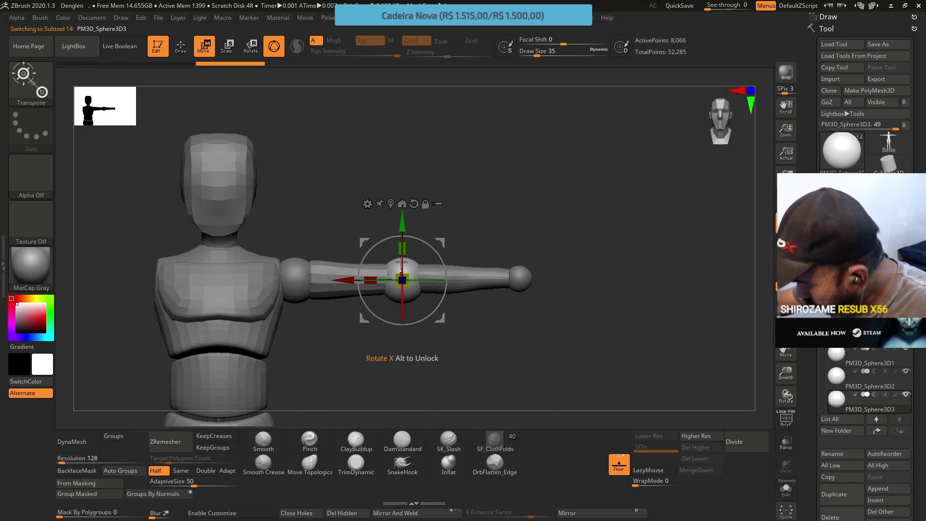
{"action": "left_click_drag", "start_coordinate": [405, 223], "coordinate": [404, 220]}
{"action": "key", "text": "ctrl"}
{"action": "scroll", "coordinate": [391, 221], "scroll_direction": "up", "scroll_amount": 3}
{"action": "mouse_move", "coordinate": [403, 280]}
{"action": "left_mouse_down"}
{"action": "mouse_move", "coordinate": [410, 274]}
{"action": "mouse_move", "coordinate": [404, 280]}
{"action": "left_mouse_up"}
{"action": "left_click_drag", "start_coordinate": [403, 232], "coordinate": [402, 229]}
{"action": "left_click_drag", "start_coordinate": [344, 282], "coordinate": [338, 282]}
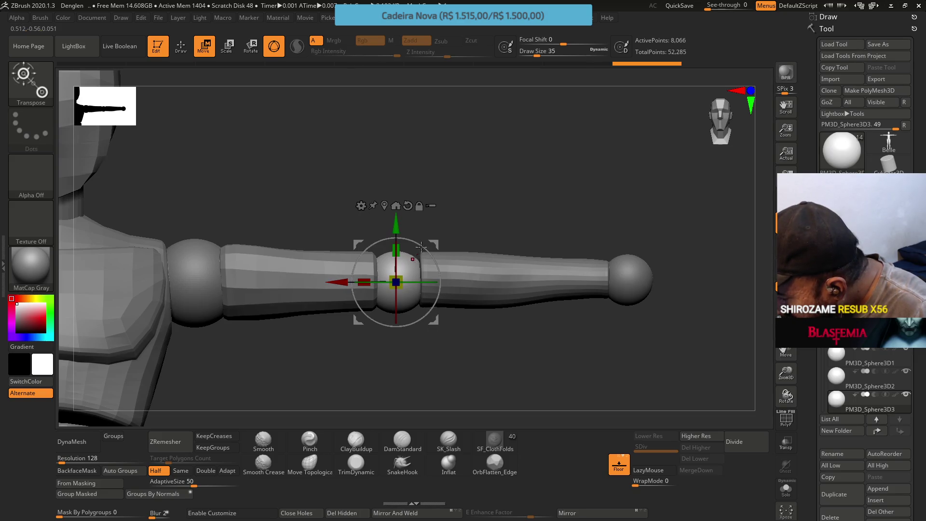
{"action": "left_click_drag", "start_coordinate": [404, 250], "coordinate": [432, 245]}
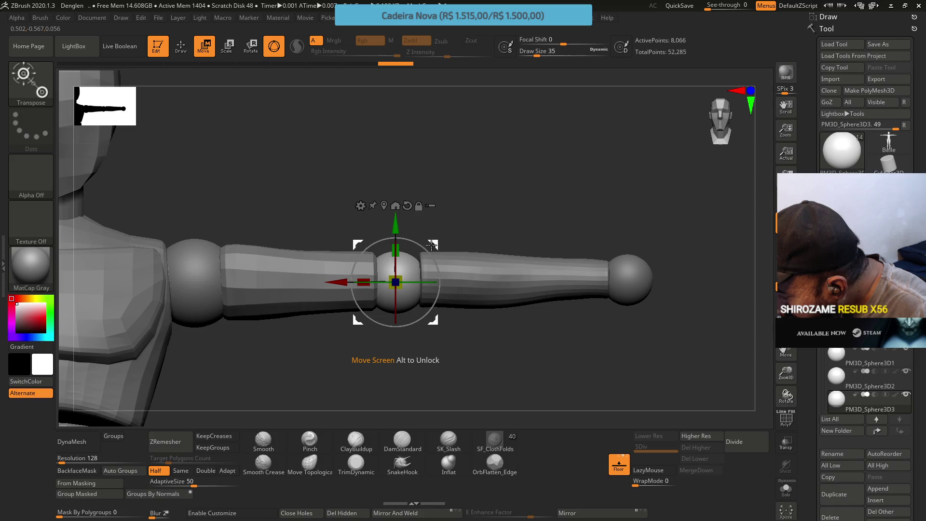
{"action": "left_click", "coordinate": [897, 309]}
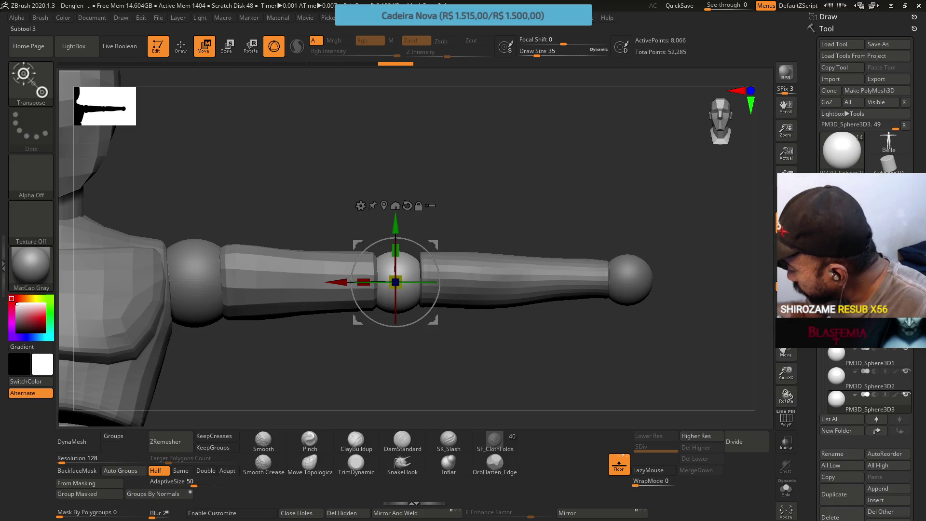
Step: Lower and nudge the forearm cylinder with the gizmo to line up with the elbow sphere
{"action": "left_click", "coordinate": [823, 285]}
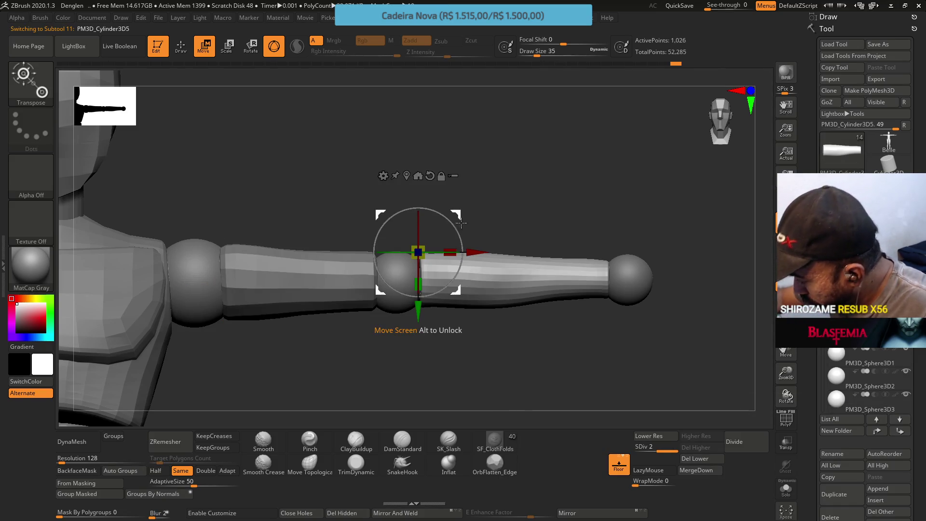
{"action": "left_click_drag", "start_coordinate": [458, 216], "coordinate": [458, 218]}
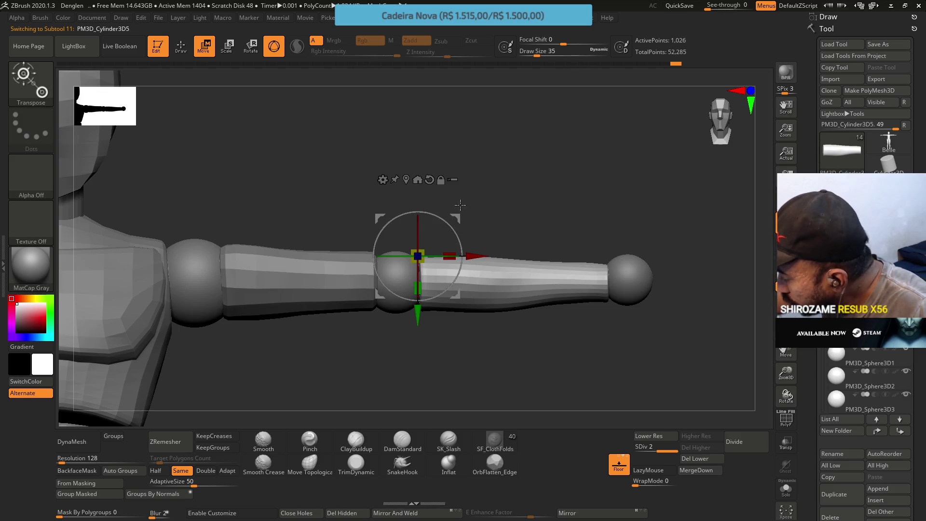
{"action": "left_click_drag", "start_coordinate": [456, 232], "coordinate": [458, 216]}
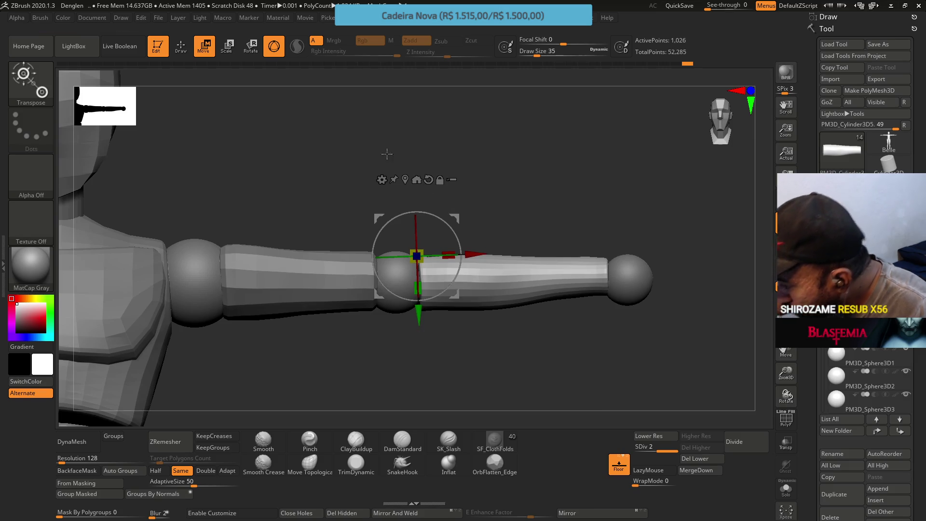
{"action": "left_click", "coordinate": [181, 49]}
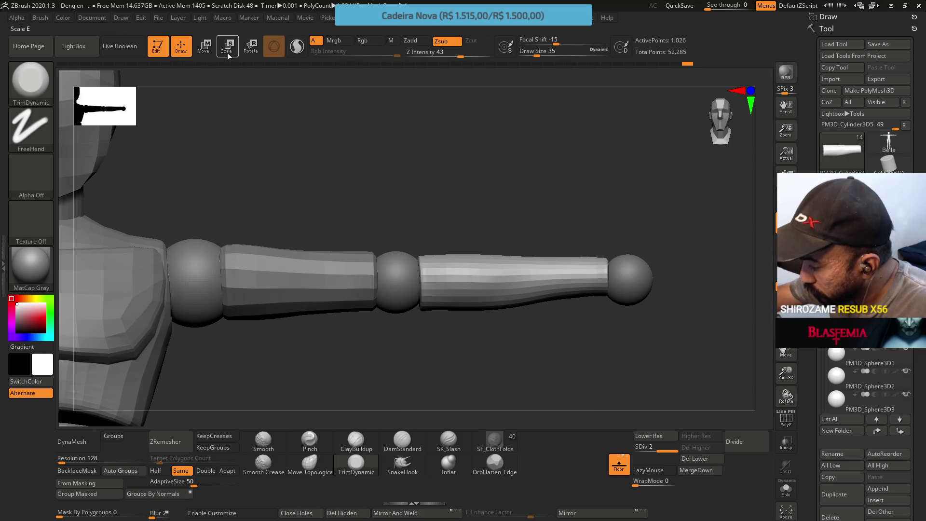
{"action": "left_click", "coordinate": [203, 47]}
{"action": "key", "text": "space"}
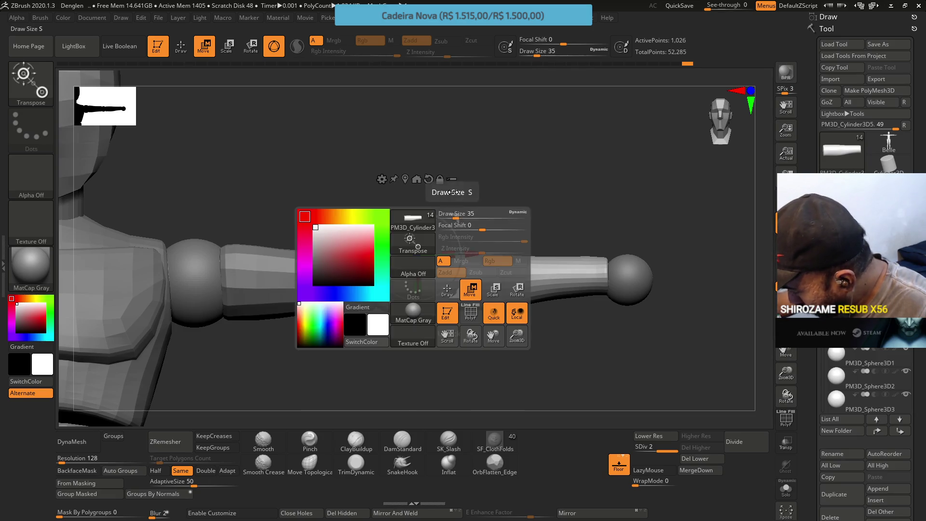
{"action": "left_click_drag", "start_coordinate": [458, 215], "coordinate": [457, 214]}
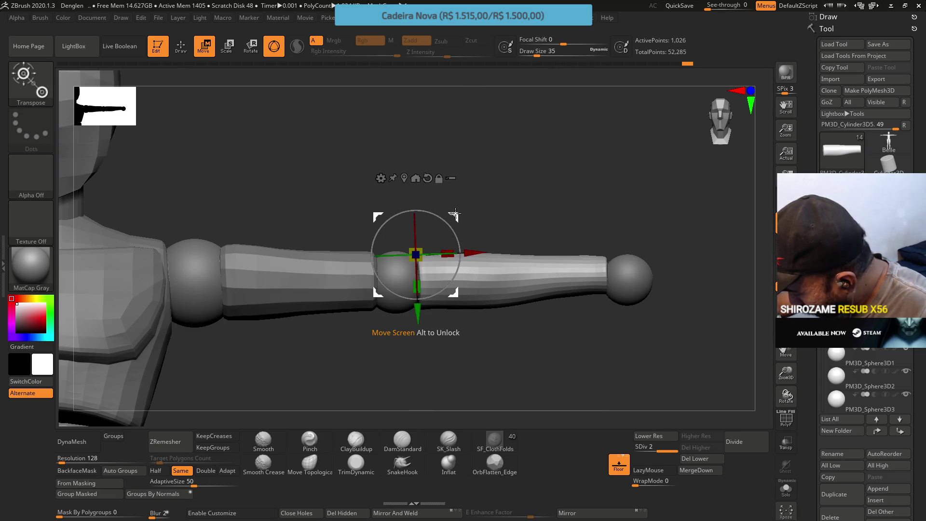
{"action": "key", "text": "q"}
{"action": "key", "text": "b"}
{"action": "key", "text": "t"}
{"action": "key", "text": "d"}
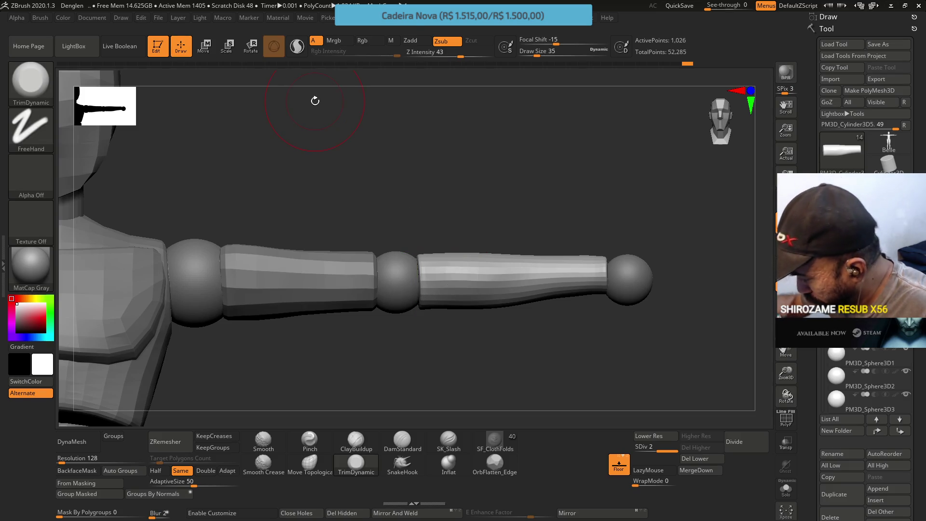
{"action": "left_click", "coordinate": [835, 357]}
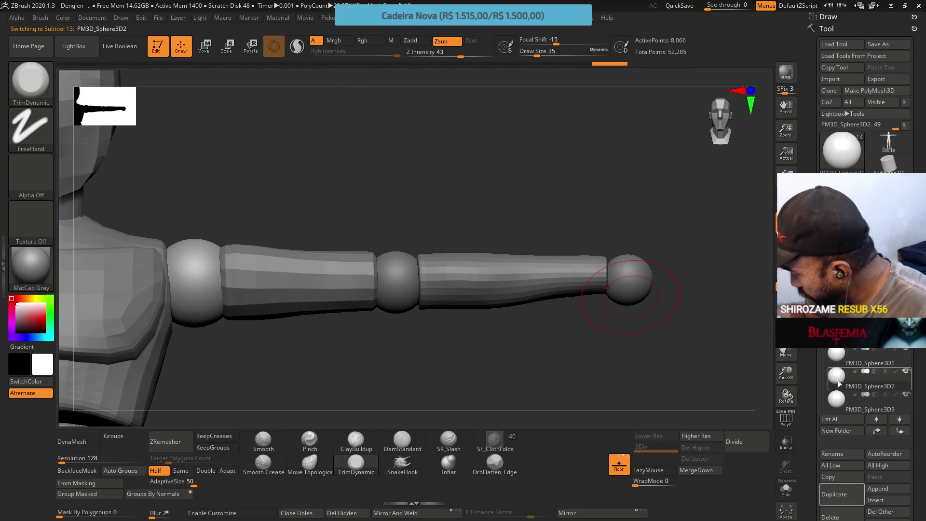
Step: Nudge and slightly shrink the wrist sphere at the forearm's end, then view the figure front-on
{"action": "key", "text": "w"}
{"action": "left_click_drag", "start_coordinate": [666, 241], "coordinate": [663, 237]}
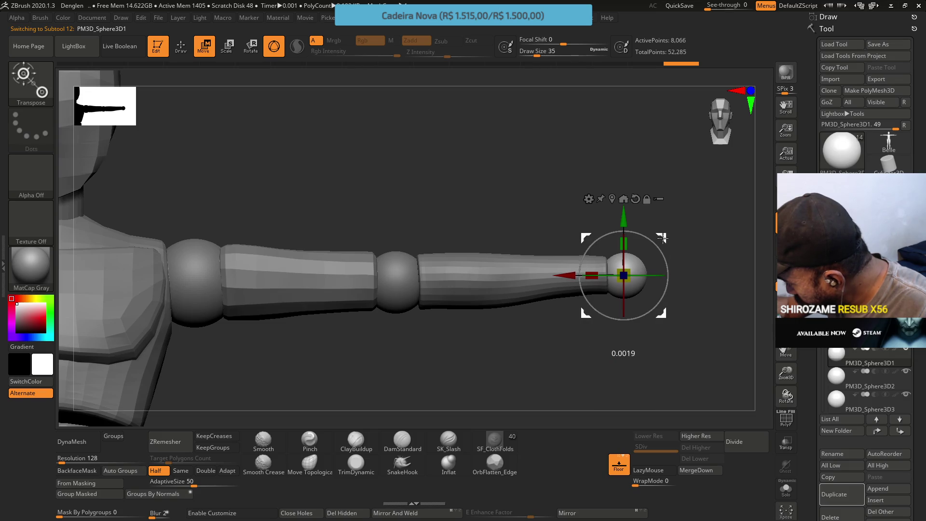
{"action": "left_click_drag", "start_coordinate": [626, 270], "coordinate": [628, 269]}
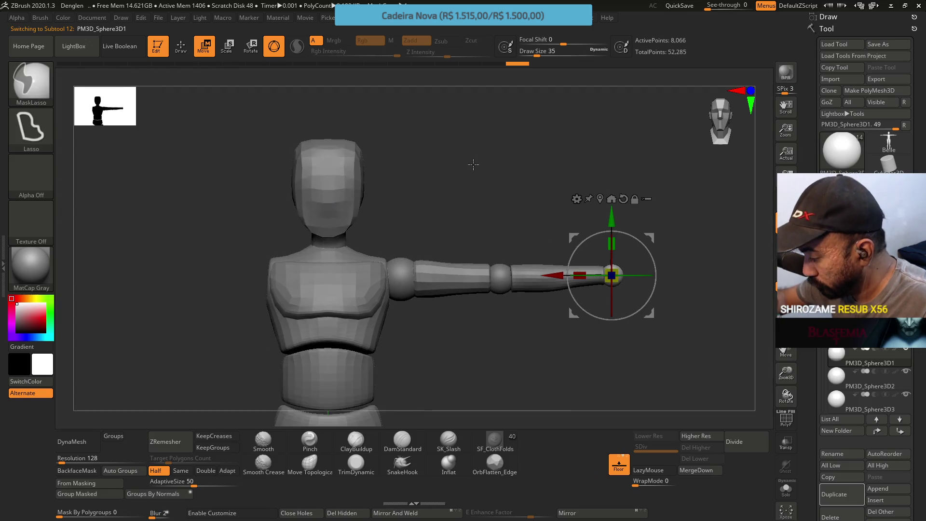
{"action": "key", "text": "f"}
{"action": "left_click_drag", "start_coordinate": [542, 203], "coordinate": [544, 304]}
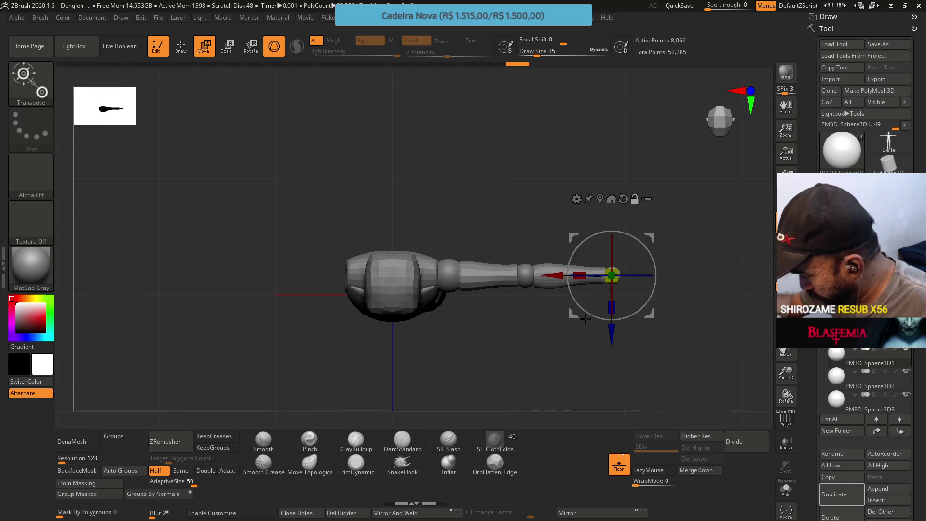
{"action": "left_click", "coordinate": [185, 50]}
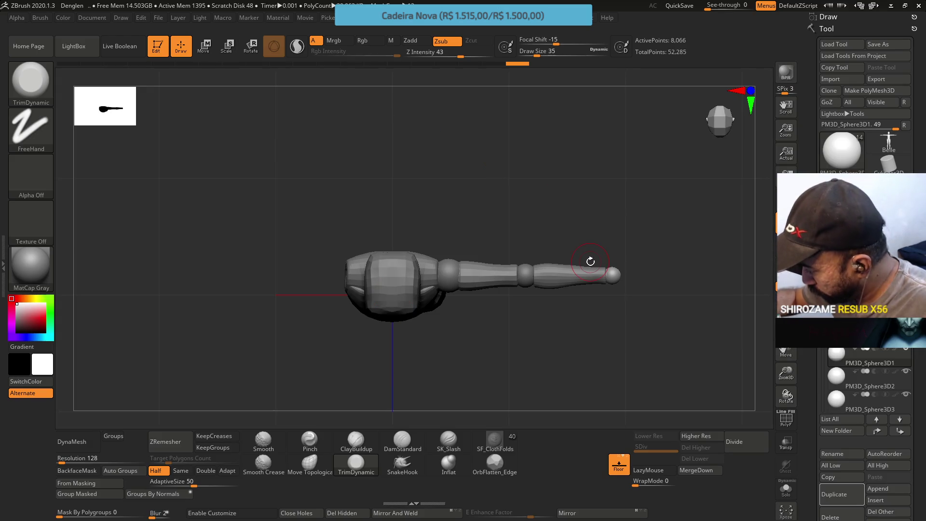
{"action": "mouse_move", "coordinate": [590, 261]}
{"action": "left_mouse_down", "text": "shift"}
{"action": "mouse_move", "coordinate": [609, 264]}
{"action": "mouse_move", "coordinate": [606, 248]}
{"action": "mouse_move", "coordinate": [525, 193]}
{"action": "mouse_move", "coordinate": [540, 196]}
{"action": "left_mouse_up", "text": "shift"}
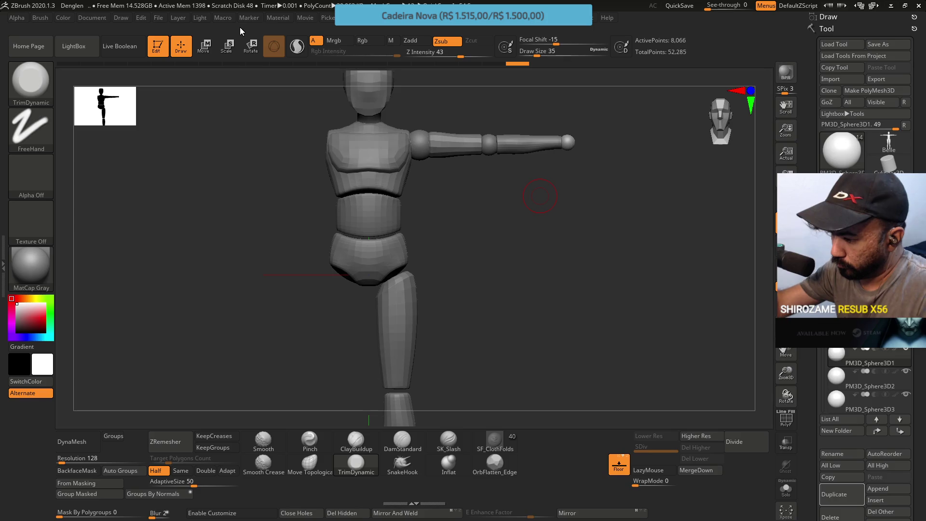
Step: Check the arm's alignment with a Transpose line from shoulder to wrist, then select the forearm
{"action": "left_click", "coordinate": [208, 47]}
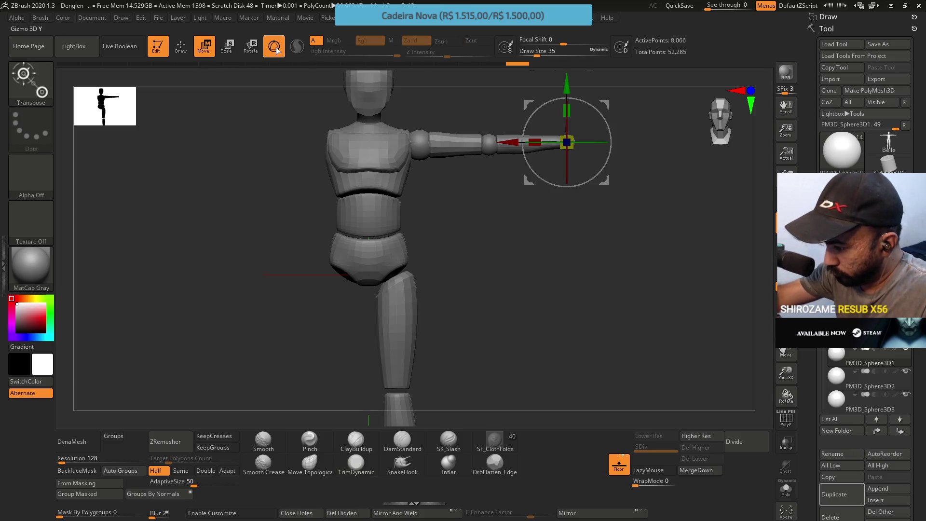
{"action": "mouse_move", "coordinate": [417, 143]}
{"action": "left_mouse_down"}
{"action": "mouse_move", "coordinate": [579, 141]}
{"action": "mouse_move", "coordinate": [587, 132]}
{"action": "mouse_move", "coordinate": [587, 143]}
{"action": "left_mouse_up"}
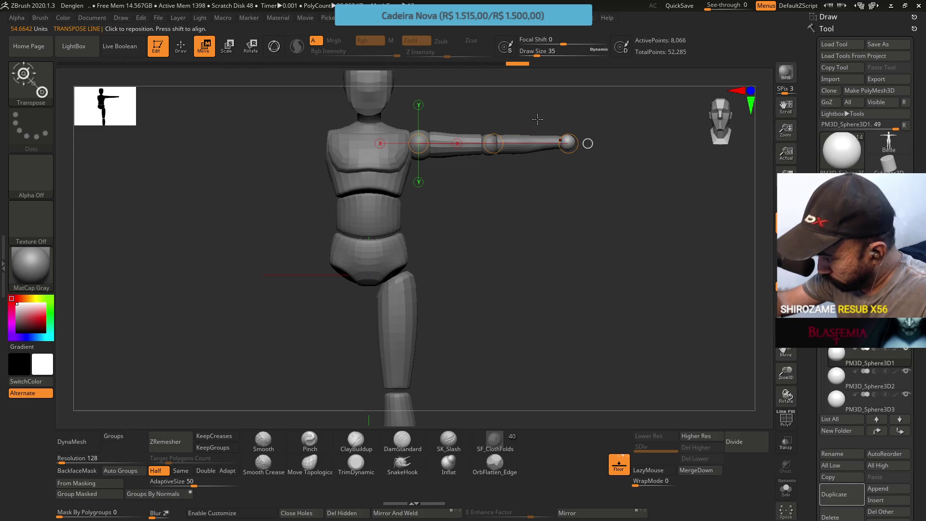
{"action": "left_click", "coordinate": [269, 42]}
{"action": "mouse_move", "coordinate": [468, 177]}
{"action": "left_mouse_down"}
{"action": "mouse_move", "coordinate": [399, 228]}
{"action": "mouse_move", "coordinate": [393, 207]}
{"action": "mouse_move", "coordinate": [388, 227]}
{"action": "left_mouse_up"}
{"action": "left_click", "coordinate": [562, 142]}
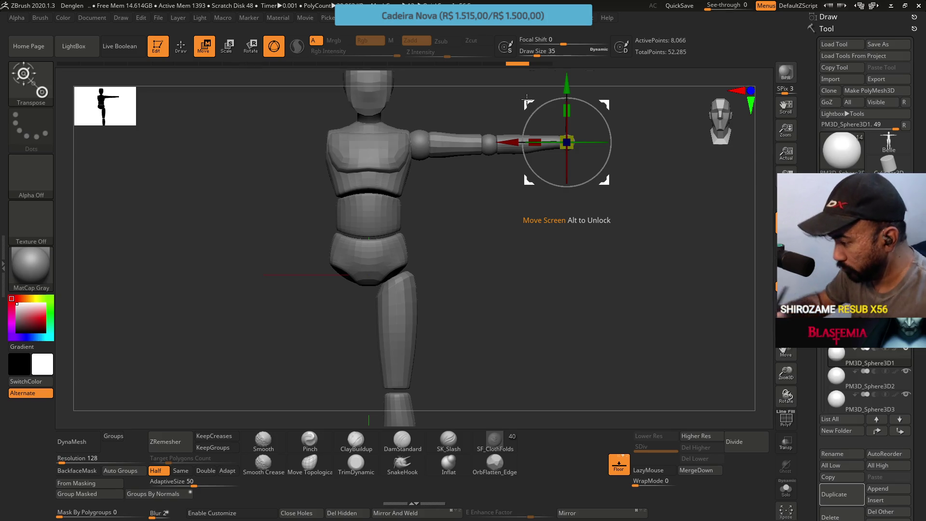
{"action": "mouse_move", "coordinate": [527, 100]}
{"action": "left_mouse_down"}
{"action": "mouse_move", "coordinate": [601, 113]}
{"action": "mouse_move", "coordinate": [576, 105]}
{"action": "left_mouse_up"}
{"action": "key", "text": "ctrl+z"}
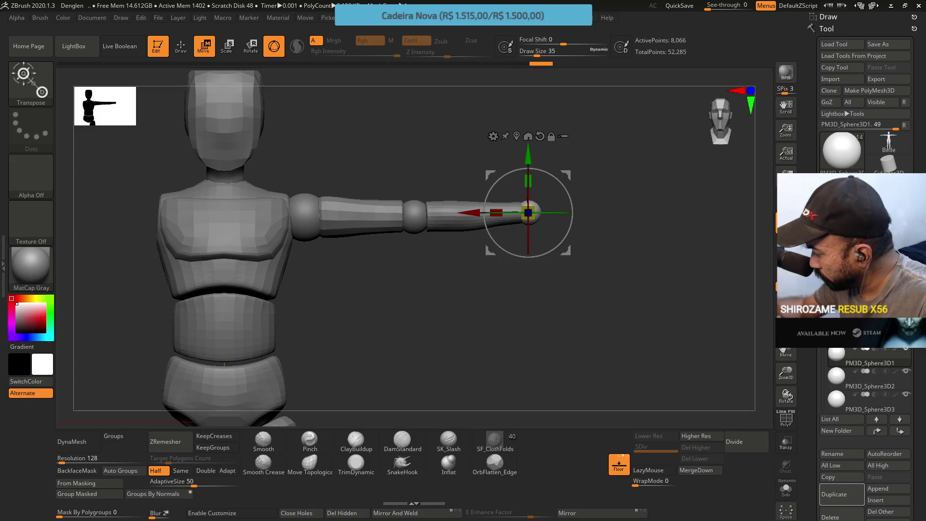
{"action": "left_click", "coordinate": [483, 212], "text": "alt"}
Step: Mask and unmask the forearm, show PolyF and drop it to SDiv 1
{"action": "left_click", "coordinate": [181, 46]}
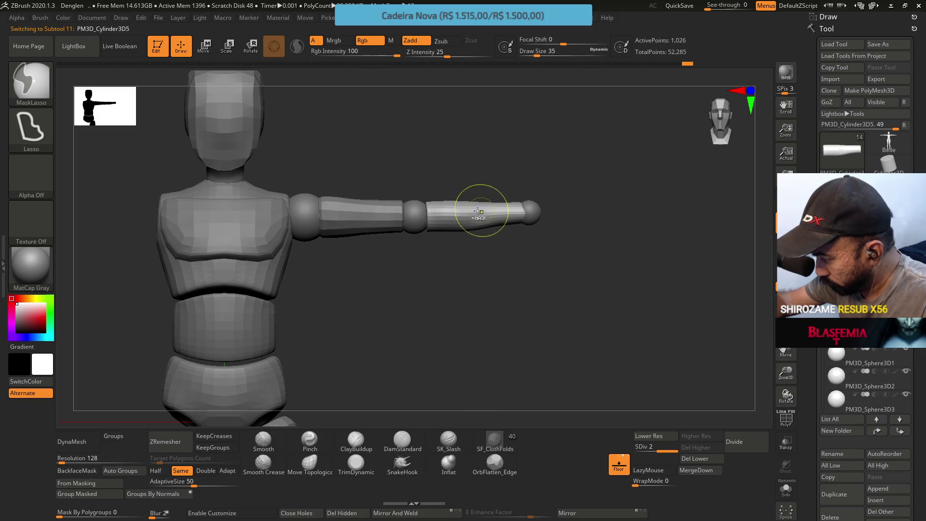
{"action": "left_click_drag", "start_coordinate": [477, 179], "coordinate": [470, 82], "text": "ctrl"}
{"action": "mouse_move", "coordinate": [488, 245]}
{"action": "left_mouse_down", "text": "ctrl+alt"}
{"action": "mouse_move", "coordinate": [497, 207]}
{"action": "mouse_move", "coordinate": [485, 232]}
{"action": "left_mouse_up", "text": "ctrl+alt"}
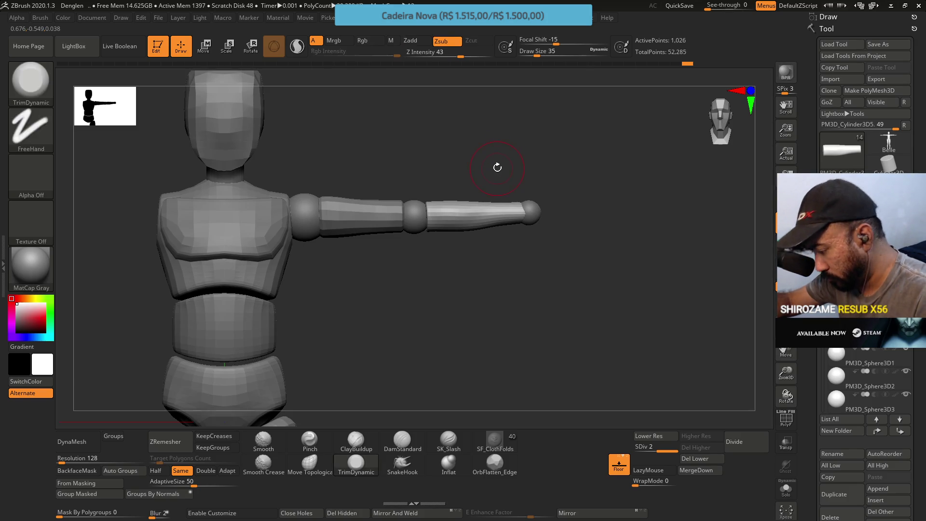
{"action": "key", "text": "shift+f"}
{"action": "key", "text": "shift+d"}
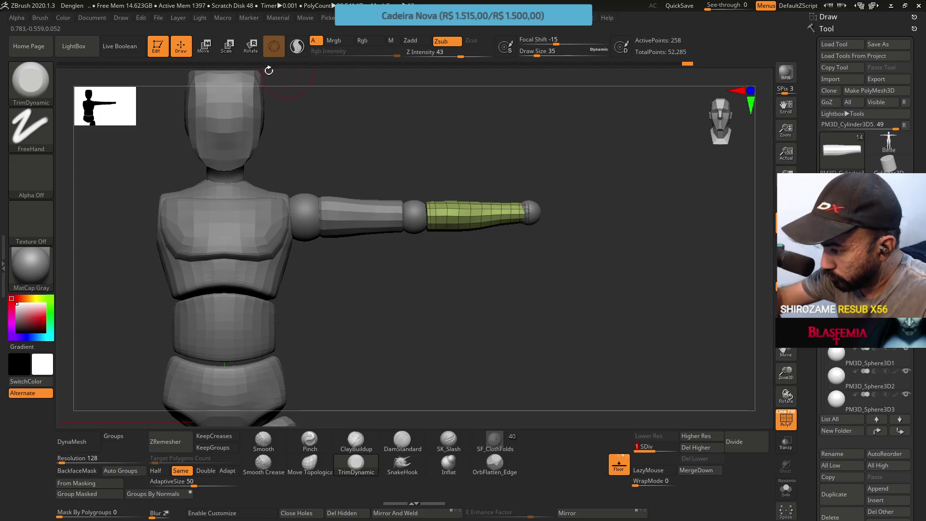
Step: Shorten the forearm with a slight Scale X, shape it with Move Topological, and restore its subdivision
{"action": "key", "text": "w"}
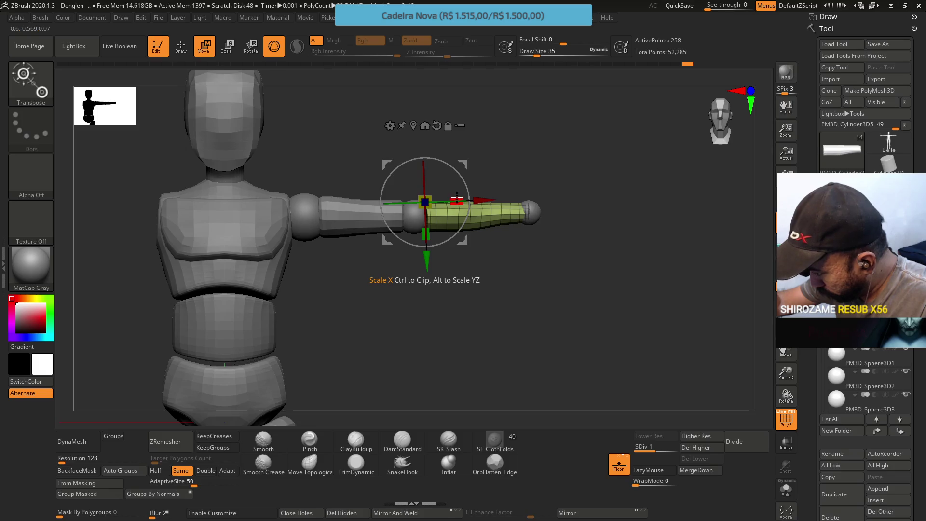
{"action": "left_click_drag", "start_coordinate": [458, 196], "coordinate": [454, 195]}
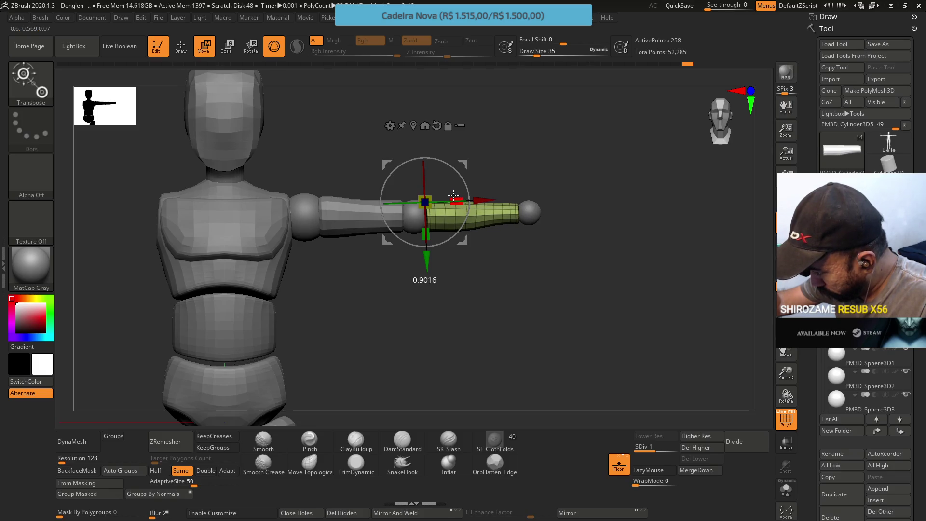
{"action": "left_click", "coordinate": [310, 463]}
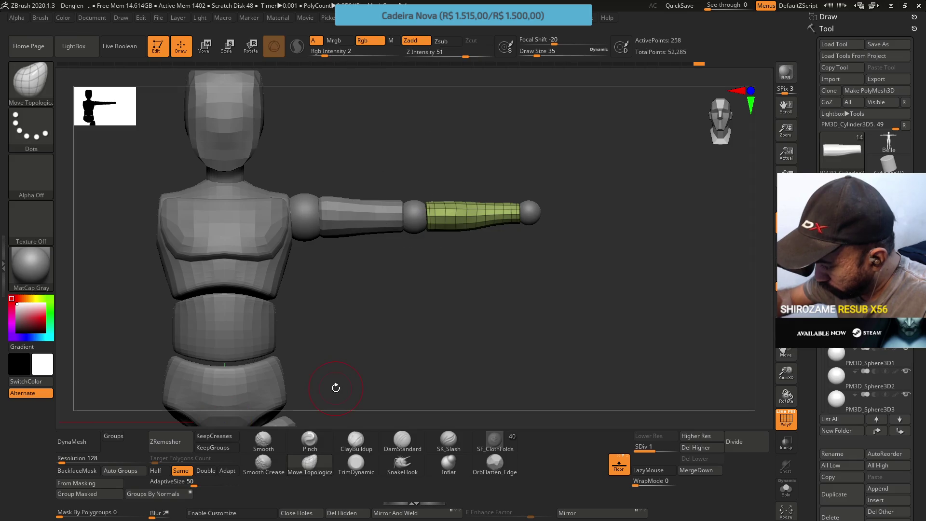
{"action": "mouse_move", "coordinate": [474, 240]}
{"action": "left_mouse_down"}
{"action": "mouse_move", "coordinate": [467, 219]}
{"action": "mouse_move", "coordinate": [476, 222]}
{"action": "left_mouse_up"}
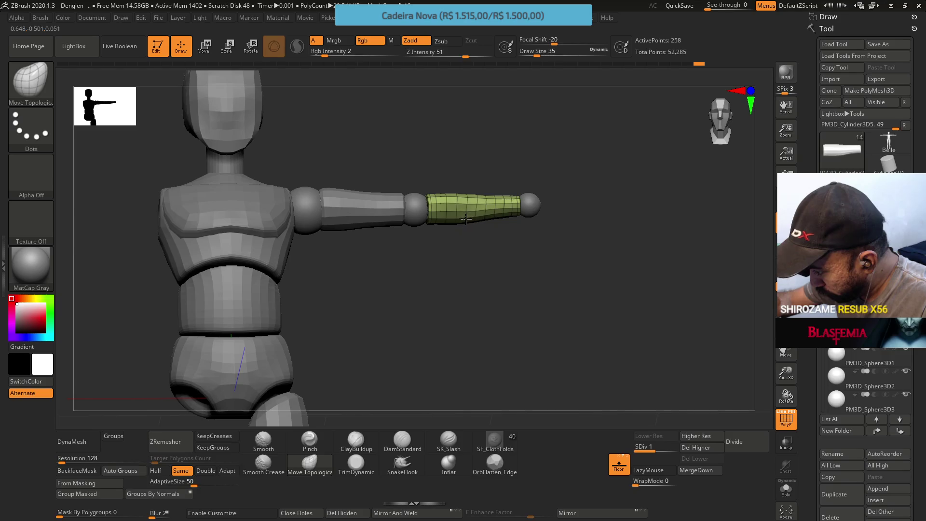
{"action": "left_click_drag", "start_coordinate": [483, 183], "coordinate": [523, 151]}
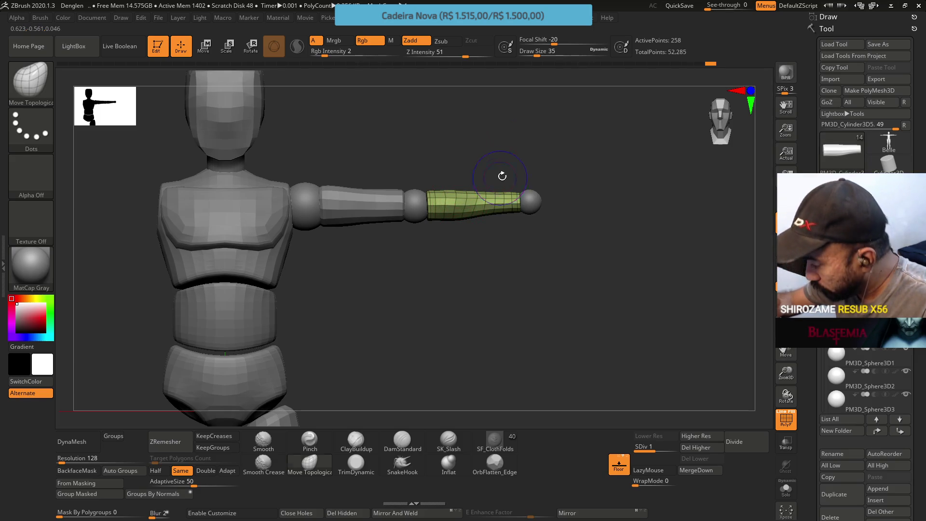
{"action": "key", "text": "shift+f"}
{"action": "key", "text": "ctrl+d"}
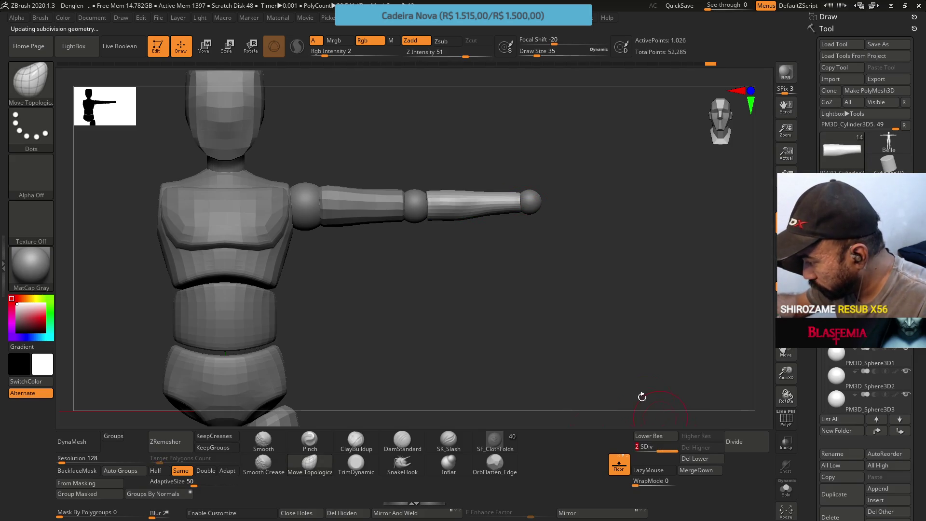
Step: Build up the forearm near the elbow with ClayBuildup at Draw Size 22 and smooth it
{"action": "mouse_move", "coordinate": [528, 230]}
{"action": "left_mouse_down"}
{"action": "mouse_move", "coordinate": [516, 227]}
{"action": "mouse_move", "coordinate": [528, 181]}
{"action": "mouse_move", "coordinate": [532, 200]}
{"action": "left_mouse_up"}
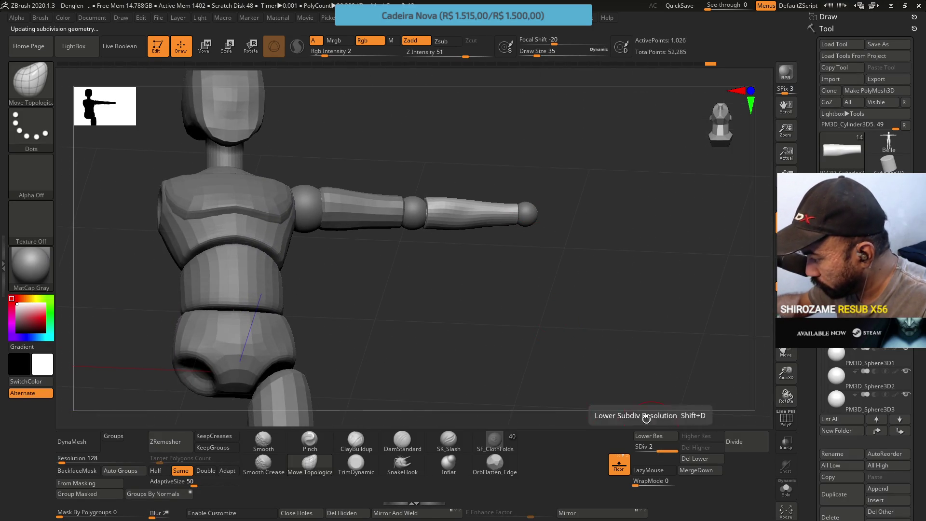
{"action": "left_click", "coordinate": [356, 442]}
{"action": "scroll", "coordinate": [481, 240], "scroll_direction": "up", "scroll_amount": 3}
{"action": "key", "text": "s"}
{"action": "mouse_move", "coordinate": [483, 275]}
{"action": "left_mouse_down"}
{"action": "mouse_move", "coordinate": [497, 269]}
{"action": "mouse_move", "coordinate": [479, 316]}
{"action": "mouse_move", "coordinate": [475, 258]}
{"action": "left_mouse_up"}
{"action": "key", "text": "bracketright"}
{"action": "key", "text": "bracketright"}
{"action": "key", "text": "bracketright"}
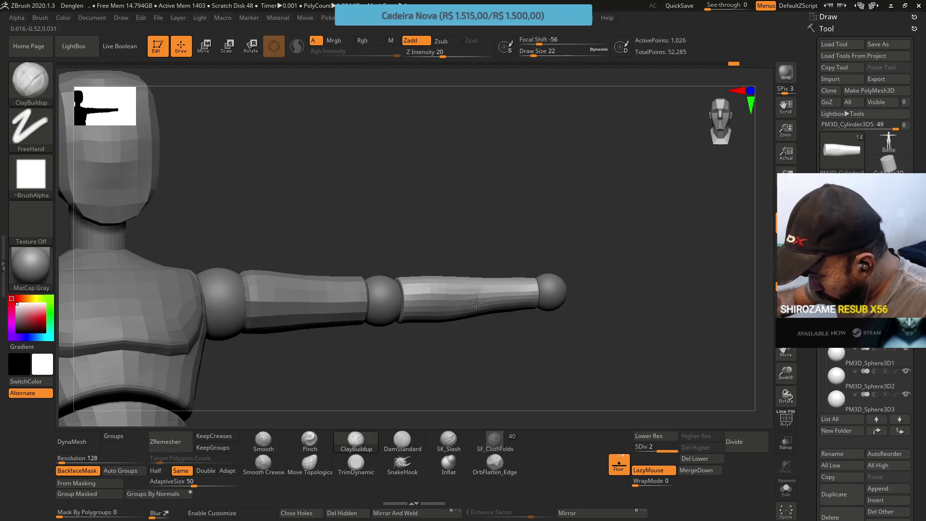
{"action": "left_click_drag", "start_coordinate": [465, 285], "coordinate": [485, 278]}
{"action": "mouse_move", "coordinate": [480, 300]}
{"action": "right_mouse_down"}
{"action": "mouse_move", "coordinate": [506, 271]}
{"action": "mouse_move", "coordinate": [513, 306]}
{"action": "mouse_move", "coordinate": [505, 250]}
{"action": "mouse_move", "coordinate": [499, 259]}
{"action": "right_mouse_up"}
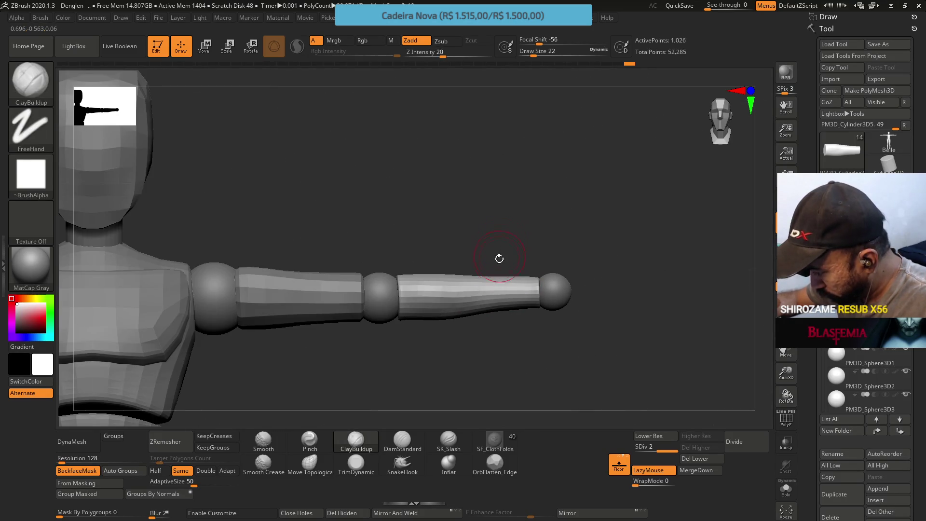
{"action": "key", "text": "shift"}
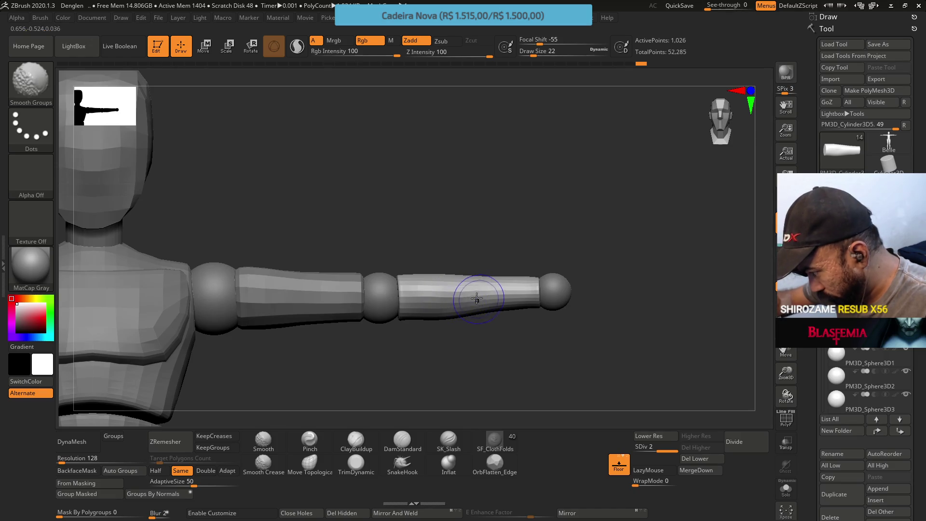
{"action": "left_click_drag", "start_coordinate": [485, 333], "coordinate": [498, 329]}
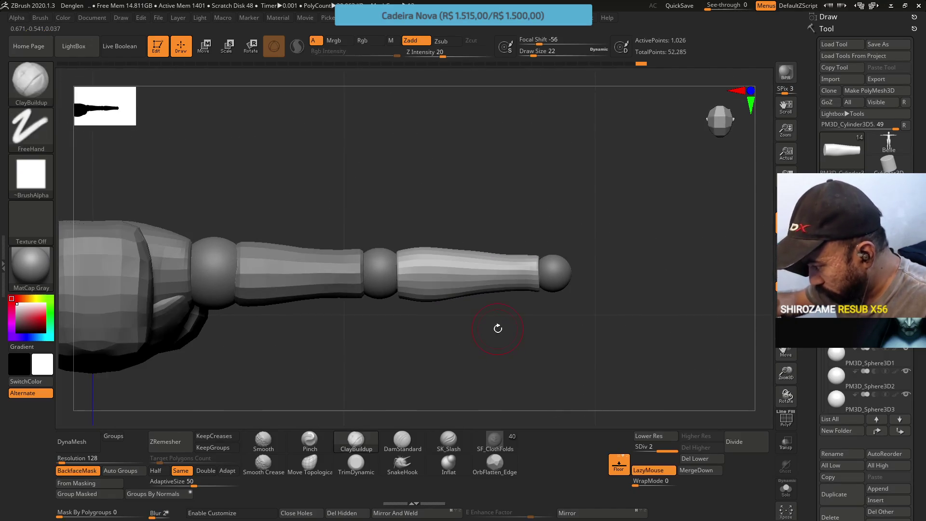
Step: Toggle the forearm's SDiv down and back up, then nudge it into line with the gizmo
{"action": "left_click_drag", "start_coordinate": [666, 452], "coordinate": [637, 452]}
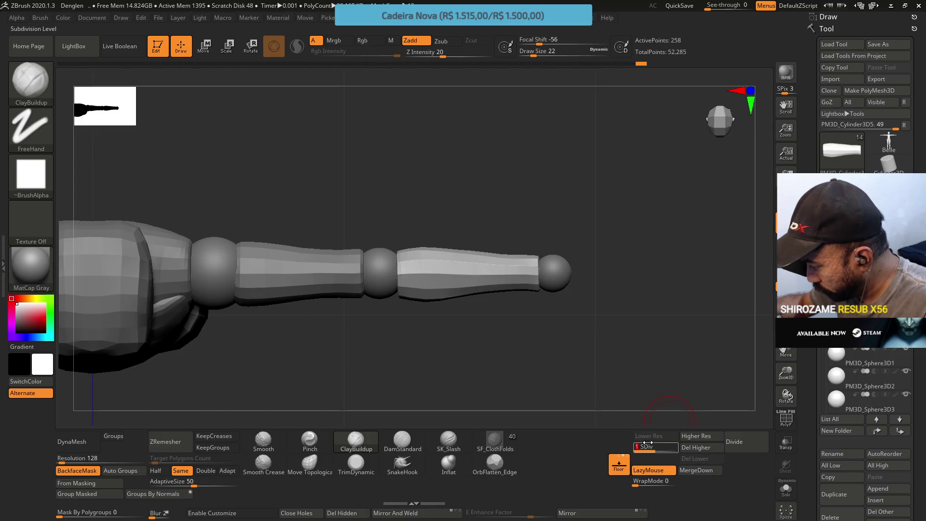
{"action": "left_click", "coordinate": [674, 442]}
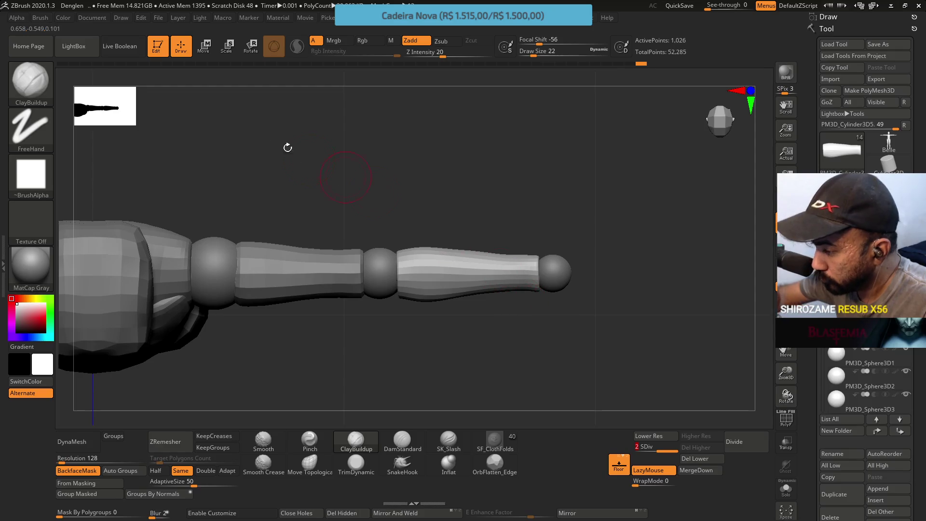
{"action": "key", "text": "w"}
{"action": "left_click_drag", "start_coordinate": [433, 234], "coordinate": [433, 232]}
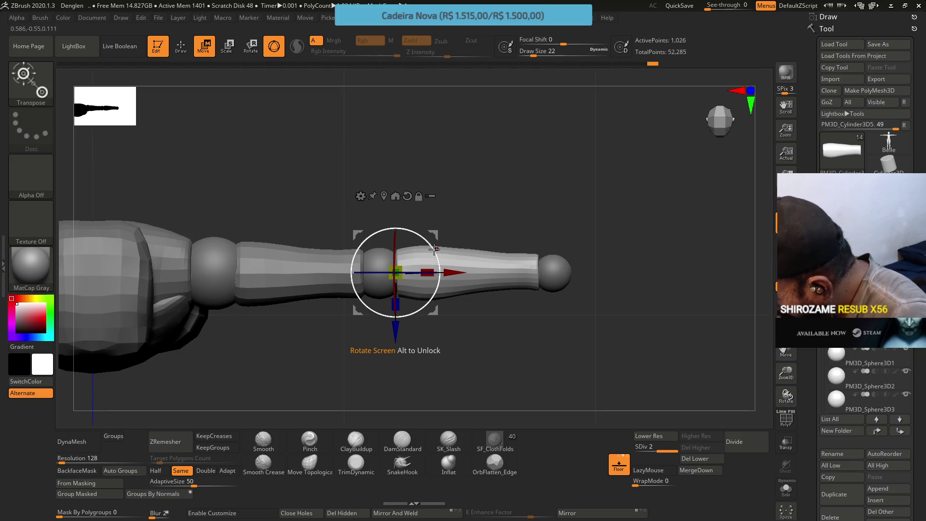
Step: Rotate the forearm a tiny amount and lay a Transpose line along the whole arm
{"action": "left_click_drag", "start_coordinate": [436, 249], "coordinate": [436, 249]}
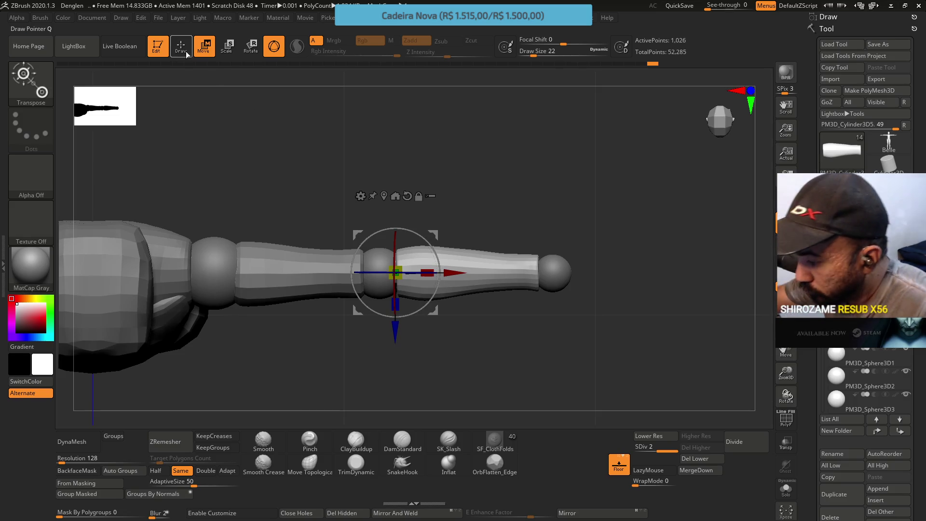
{"action": "key", "text": "q"}
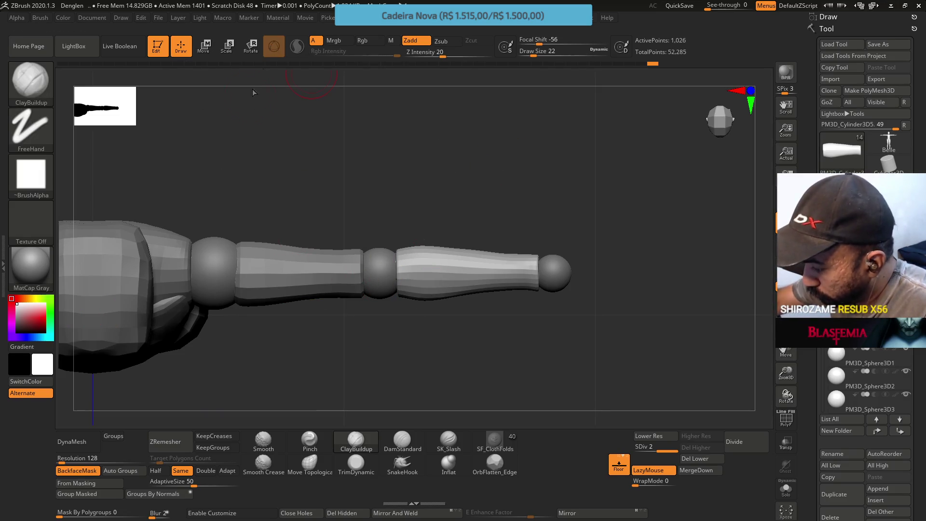
{"action": "key", "text": "shift"}
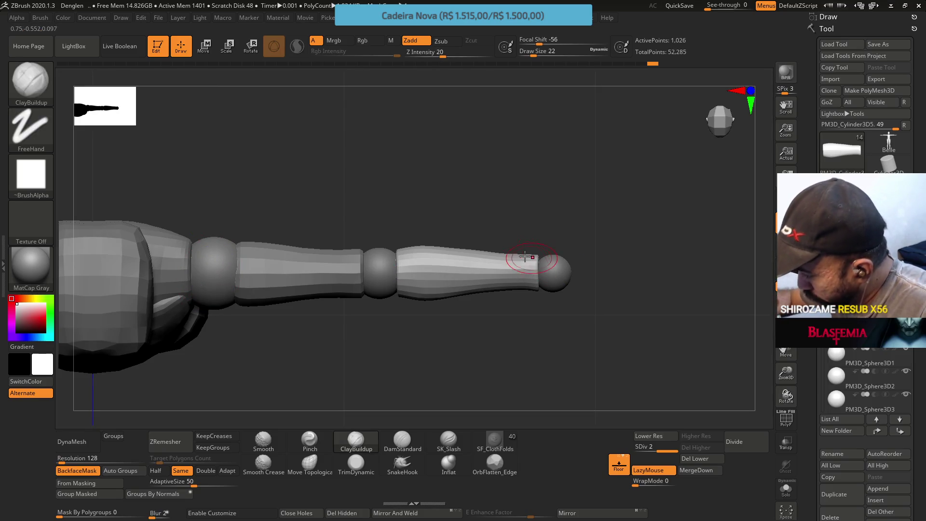
{"action": "key", "text": "w"}
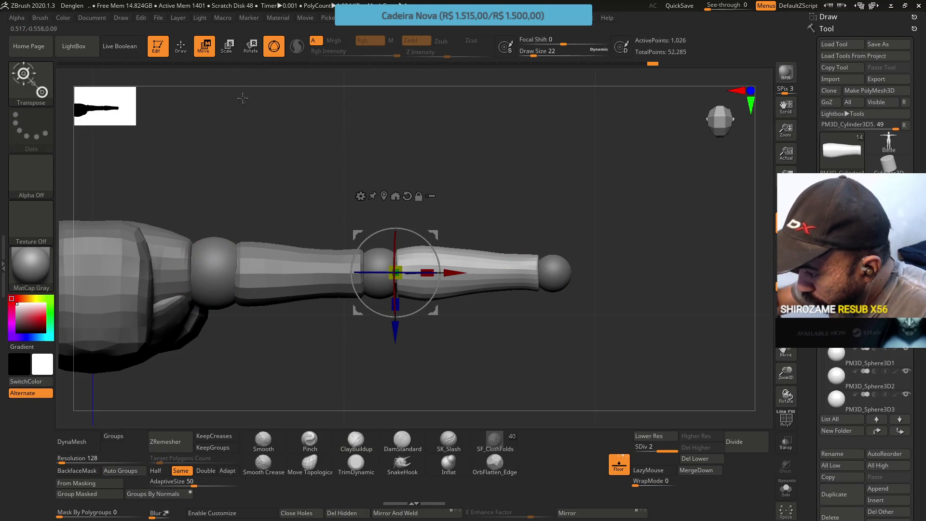
{"action": "key", "text": "y"}
{"action": "mouse_move", "coordinate": [212, 271]}
{"action": "left_mouse_down"}
{"action": "mouse_move", "coordinate": [545, 266]}
{"action": "mouse_move", "coordinate": [552, 259]}
{"action": "left_mouse_up"}
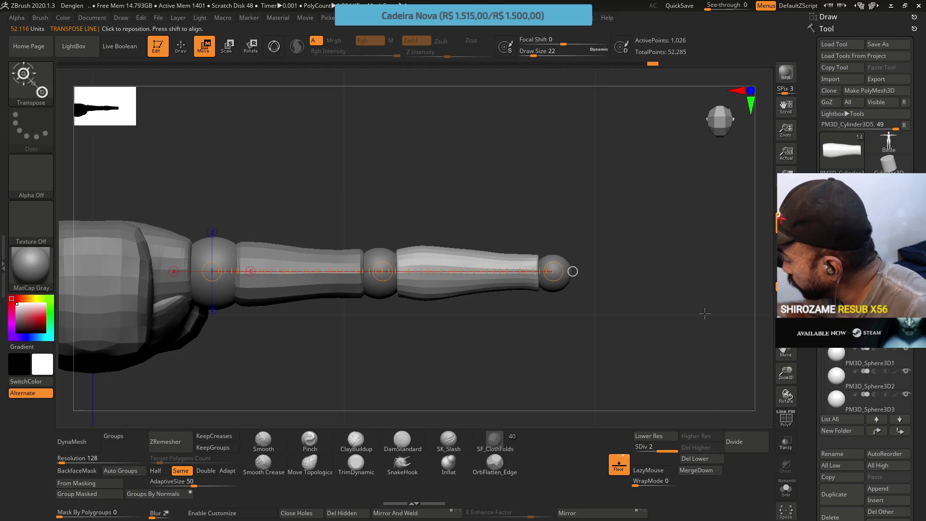
Step: Nudge the wrist end sphere slightly upward with the 3D gizmo
{"action": "left_click", "coordinate": [831, 366]}
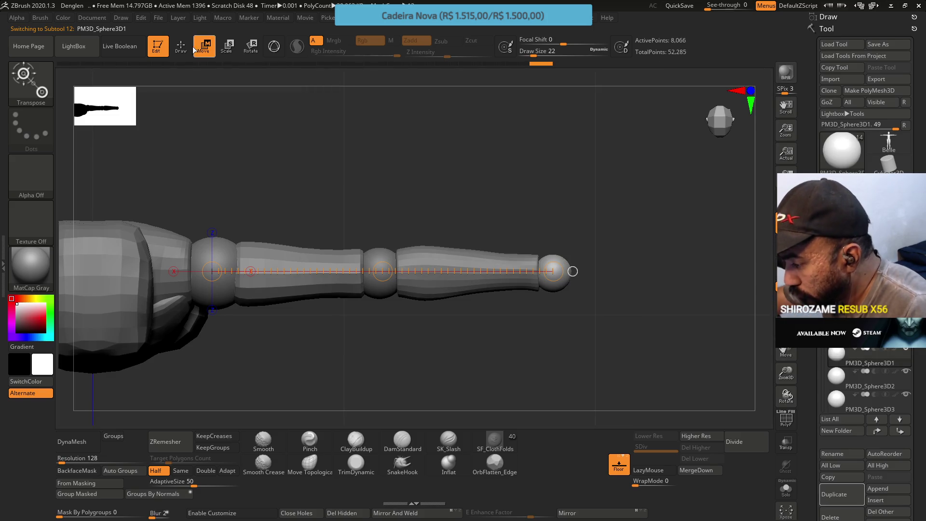
{"action": "key", "text": "y"}
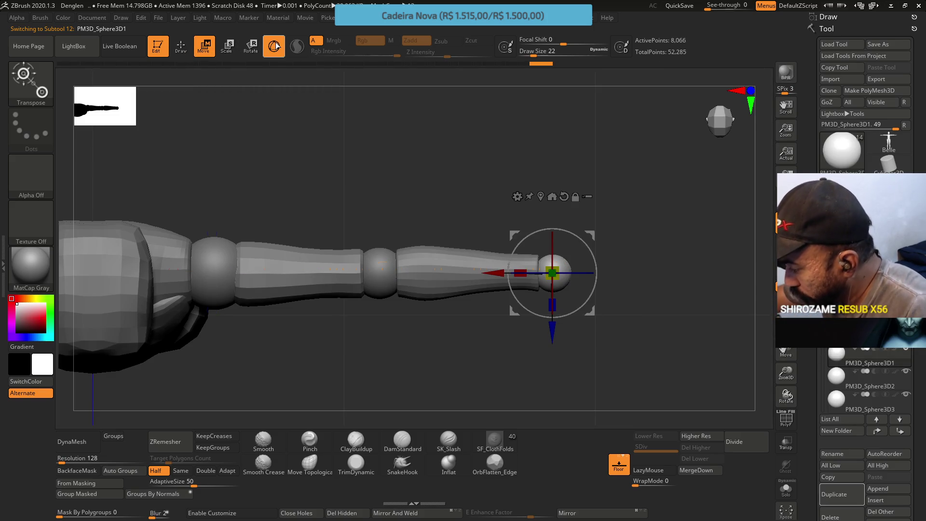
{"action": "left_click_drag", "start_coordinate": [589, 232], "coordinate": [589, 232]}
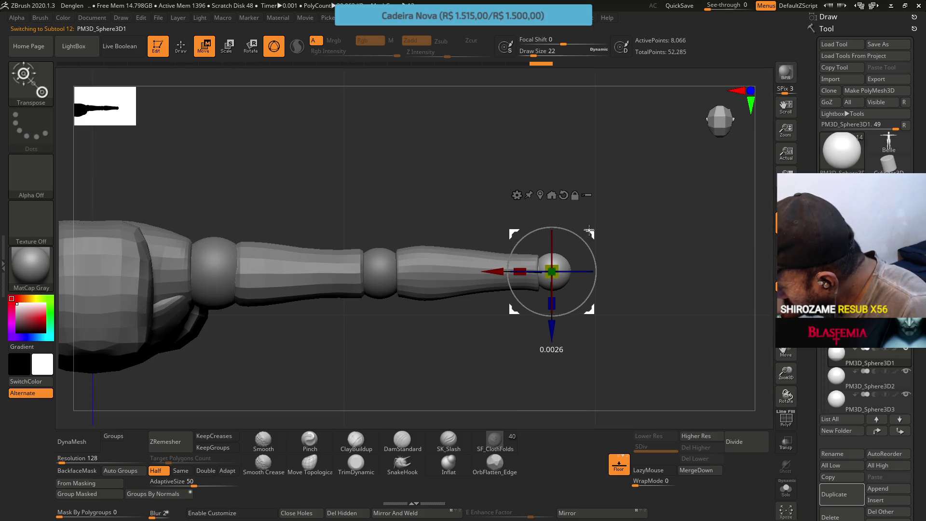
{"action": "left_click", "coordinate": [274, 46]}
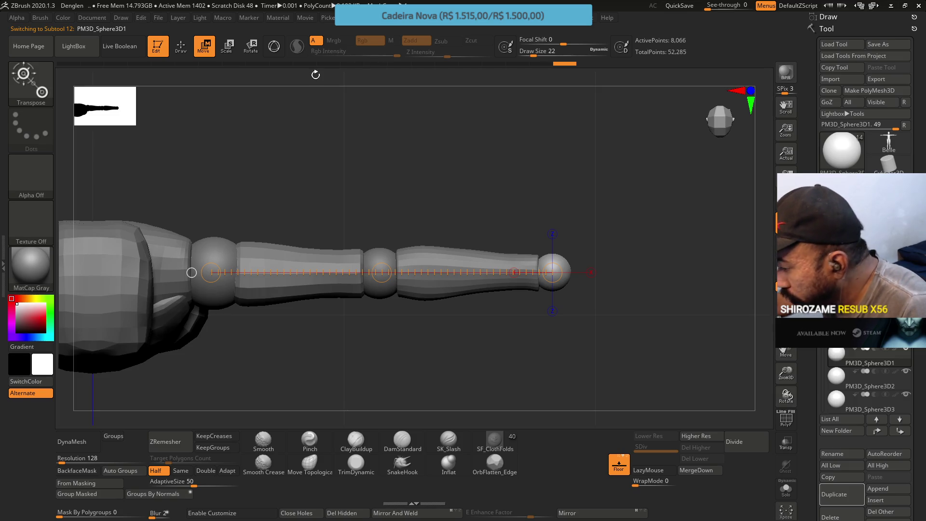
{"action": "left_click", "coordinate": [283, 47]}
{"action": "left_click_drag", "start_coordinate": [590, 234], "coordinate": [590, 235]}
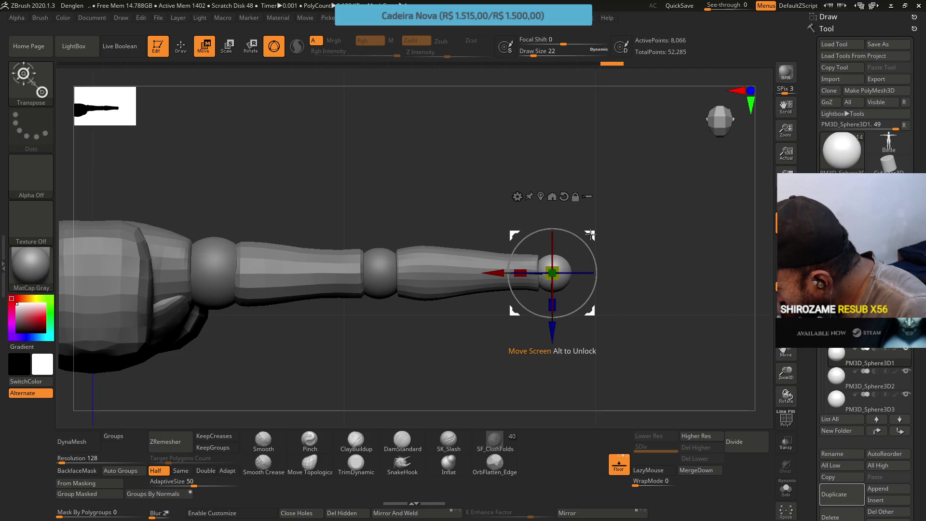
Step: Redraw the Transpose line from elbow to hand, then nudge Sphere3D3 slightly right into line
{"action": "left_click", "coordinate": [274, 47]}
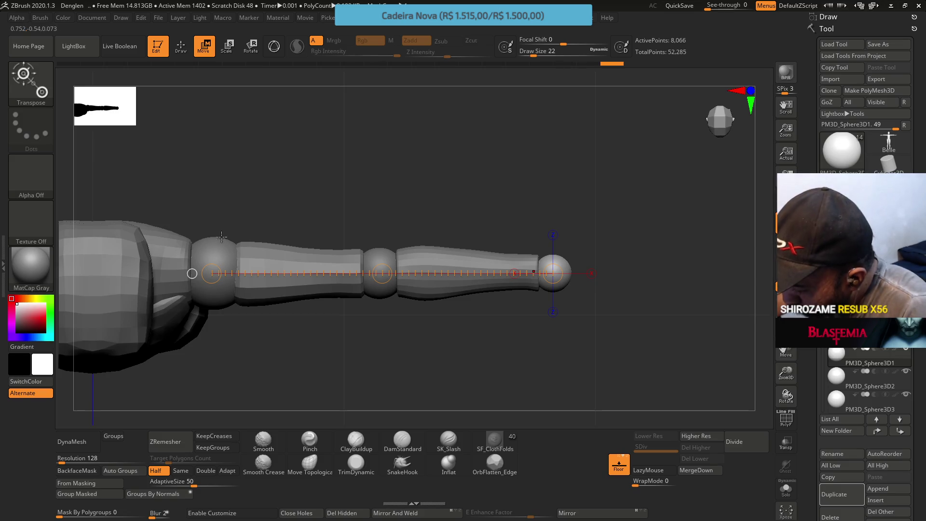
{"action": "left_click_drag", "start_coordinate": [220, 251], "coordinate": [255, 188]}
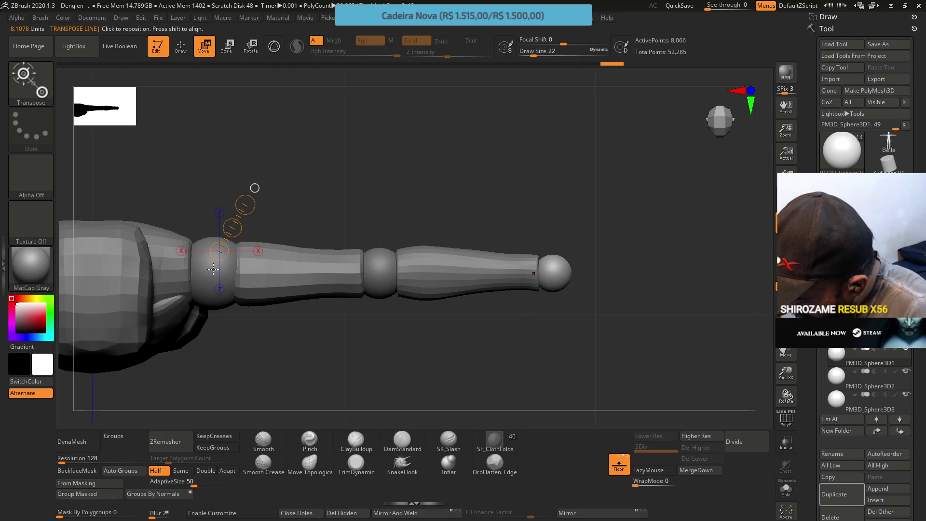
{"action": "left_click_drag", "start_coordinate": [217, 269], "coordinate": [552, 267]}
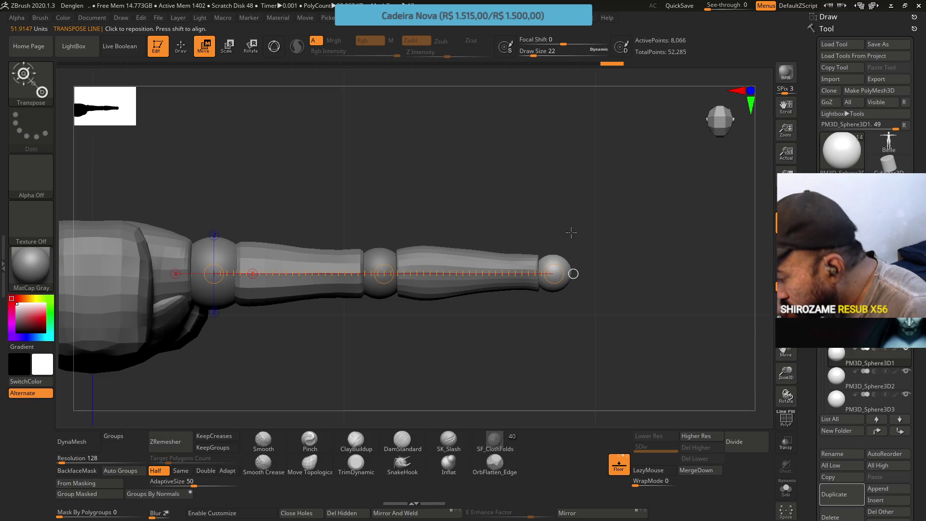
{"action": "left_click", "coordinate": [868, 381]}
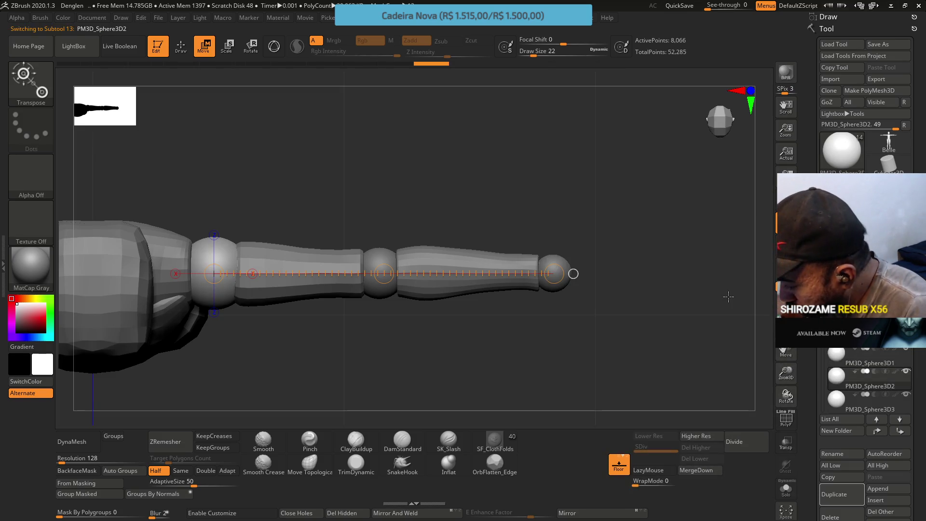
{"action": "left_click", "coordinate": [839, 398]}
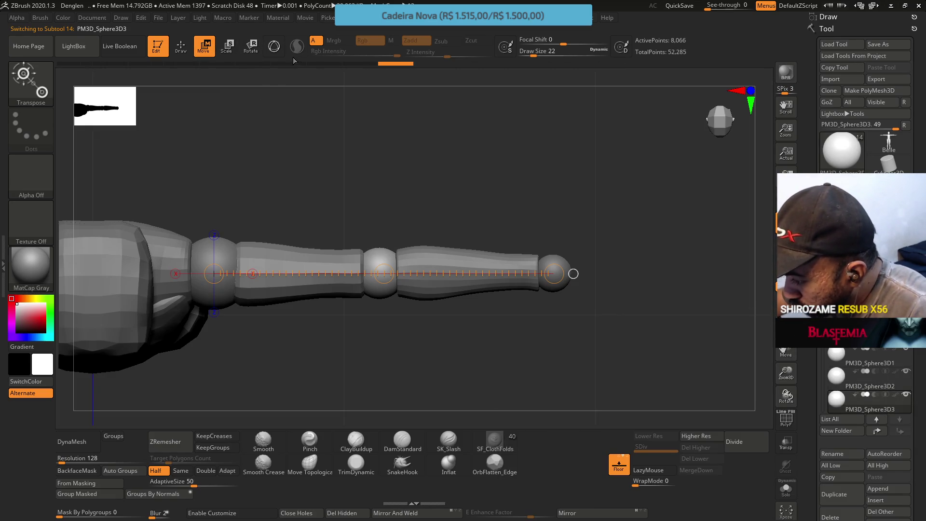
{"action": "key", "text": "y"}
{"action": "left_click_drag", "start_coordinate": [418, 234], "coordinate": [421, 233]}
{"action": "left_click", "coordinate": [299, 270], "text": "alt"}
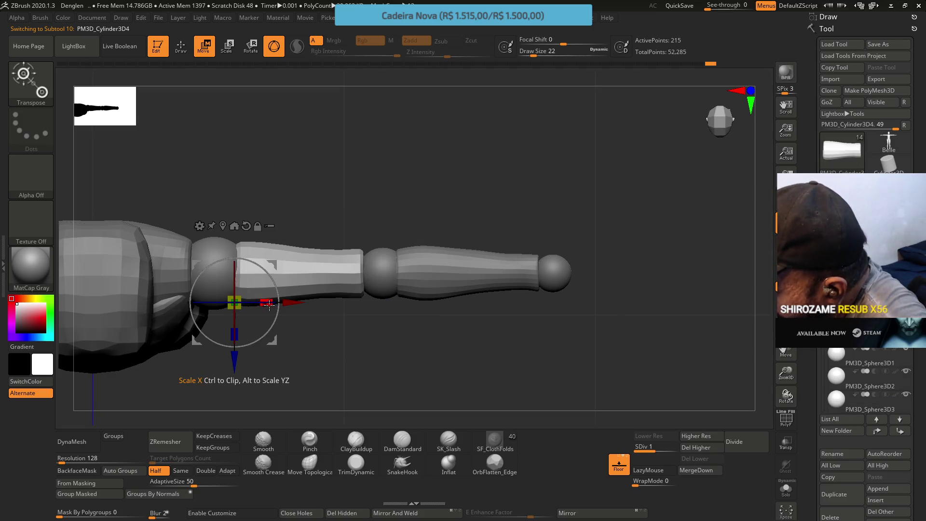
Step: Stretch PM3D_Cylinder3D4 slightly along X and ready Move Topological at Draw Size 35
{"action": "left_click_drag", "start_coordinate": [269, 305], "coordinate": [272, 308]}
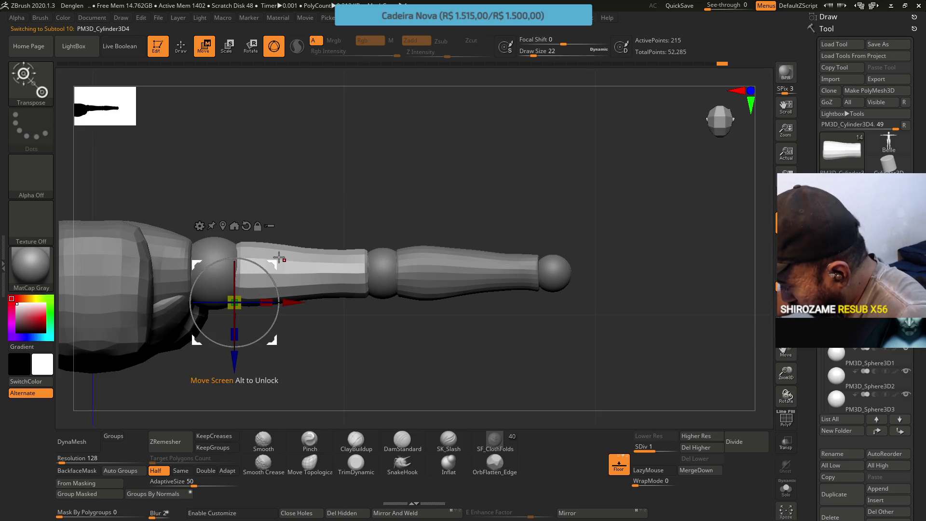
{"action": "mouse_move", "coordinate": [433, 245]}
{"action": "left_mouse_down"}
{"action": "mouse_move", "coordinate": [444, 207]}
{"action": "mouse_move", "coordinate": [525, 154]}
{"action": "left_mouse_up"}
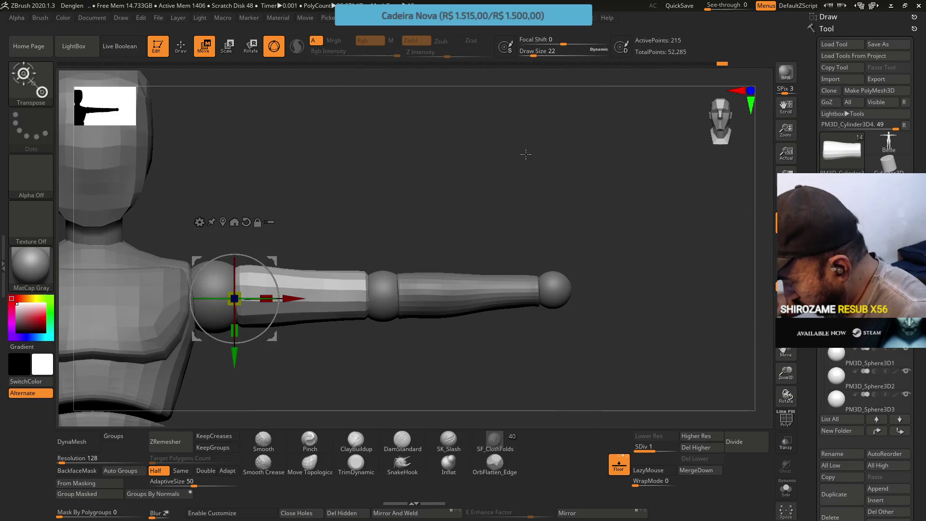
{"action": "left_click", "coordinate": [309, 463]}
{"action": "key", "text": "s"}
{"action": "left_click_drag", "start_coordinate": [372, 260], "coordinate": [375, 259]}
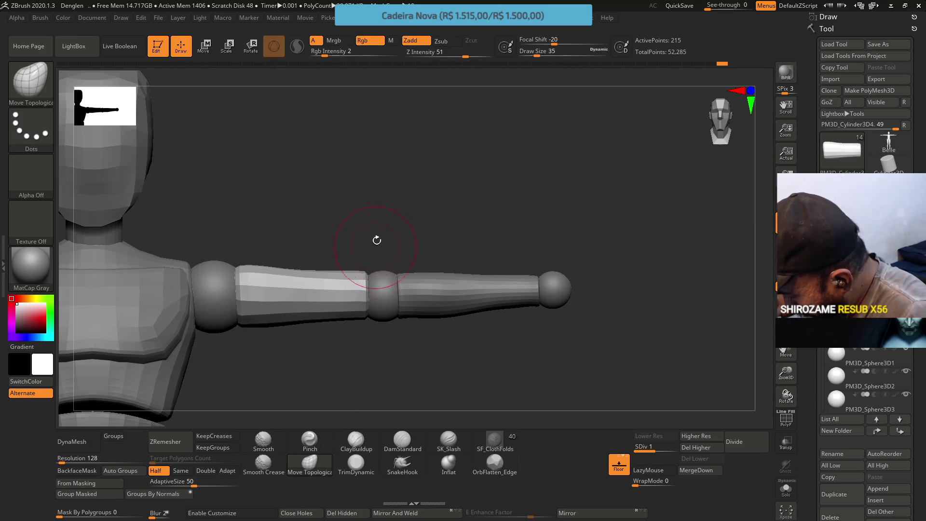
{"action": "mouse_move", "coordinate": [368, 253]}
{"action": "right_mouse_down"}
{"action": "mouse_move", "coordinate": [355, 243]}
{"action": "mouse_move", "coordinate": [389, 285]}
{"action": "mouse_move", "coordinate": [395, 248]}
{"action": "mouse_move", "coordinate": [376, 292]}
{"action": "mouse_move", "coordinate": [392, 215]}
{"action": "mouse_move", "coordinate": [420, 176]}
{"action": "right_mouse_up"}
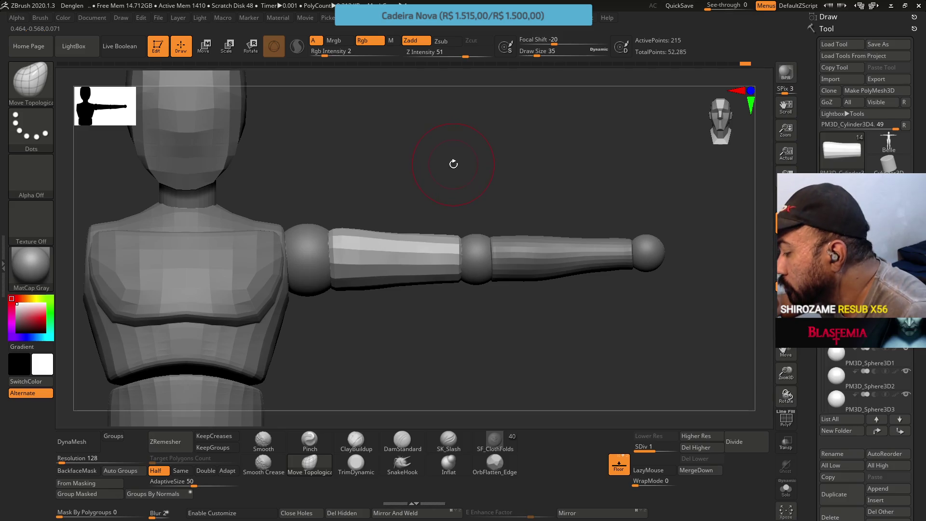
{"action": "mouse_move", "coordinate": [600, 340]}
{"action": "left_mouse_down", "text": "alt"}
{"action": "mouse_move", "coordinate": [587, 269]}
{"action": "mouse_move", "coordinate": [592, 296]}
{"action": "mouse_move", "coordinate": [555, 329]}
{"action": "left_mouse_up", "text": "alt"}
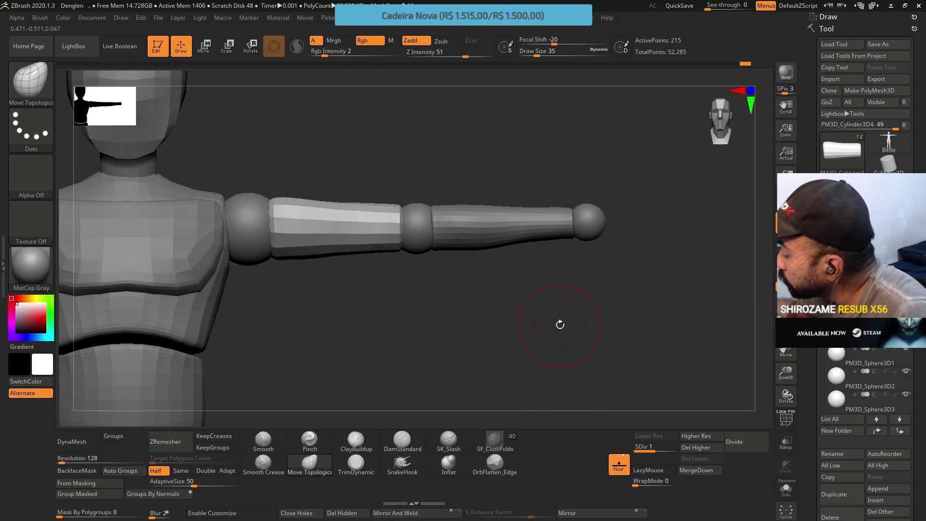
Step: Nudge PM3D_Sphere3D1 slightly along Y and X with the 3D gizmo, checking it from above
{"action": "left_click", "coordinate": [864, 361]}
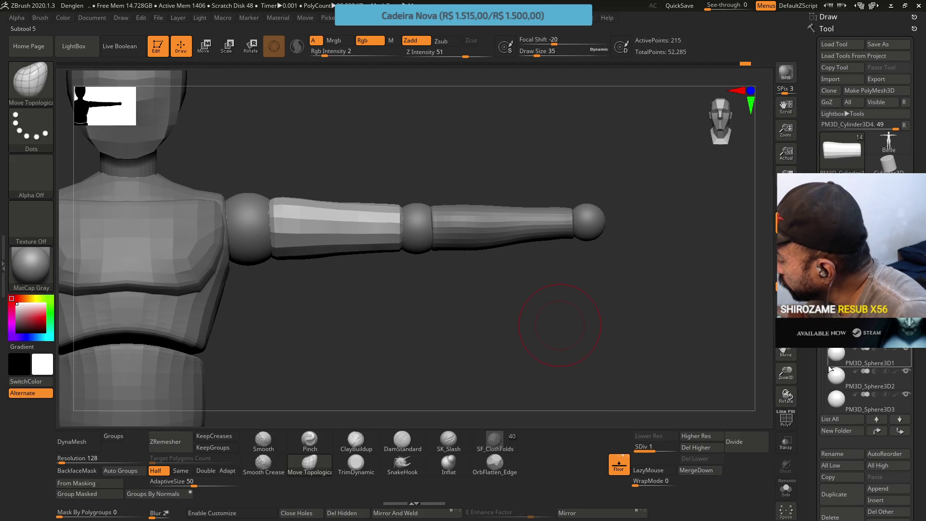
{"action": "left_click", "coordinate": [206, 46]}
{"action": "key", "text": "y"}
{"action": "key", "text": "y"}
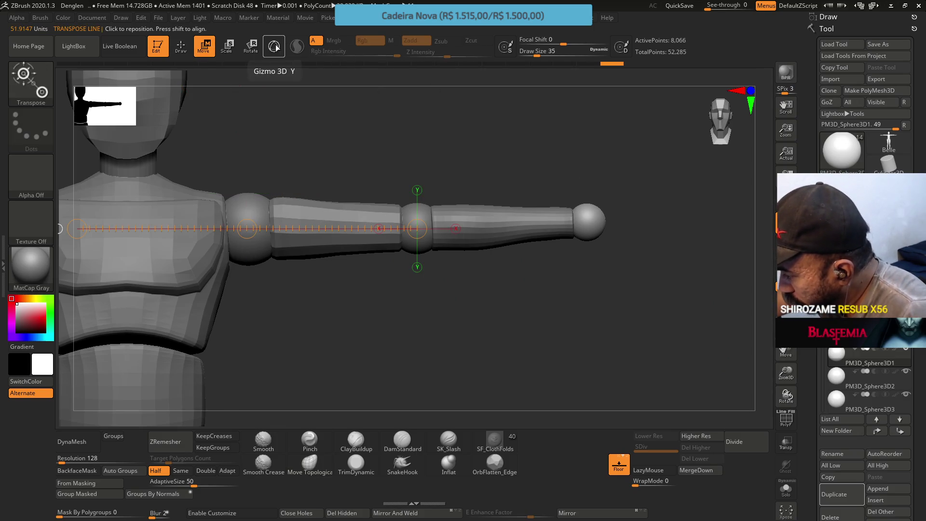
{"action": "key", "text": "y"}
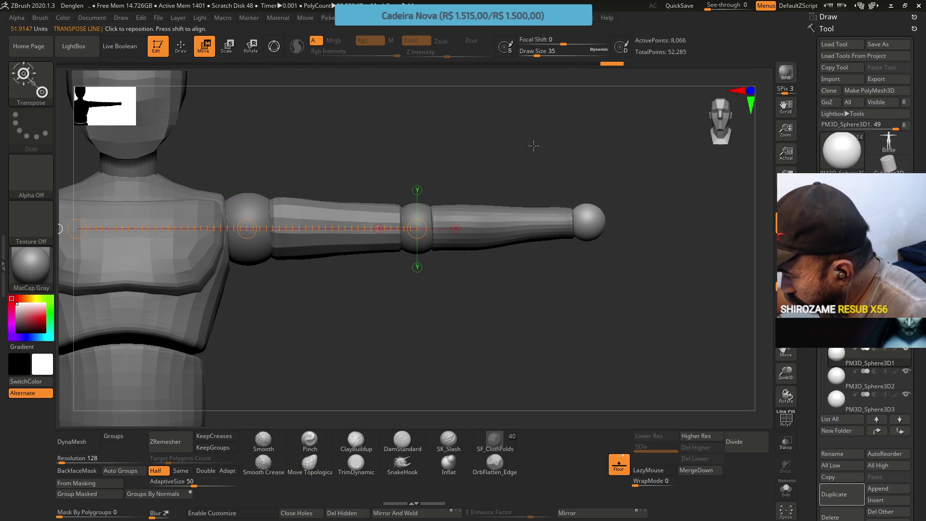
{"action": "left_click_drag", "start_coordinate": [590, 221], "coordinate": [677, 222]}
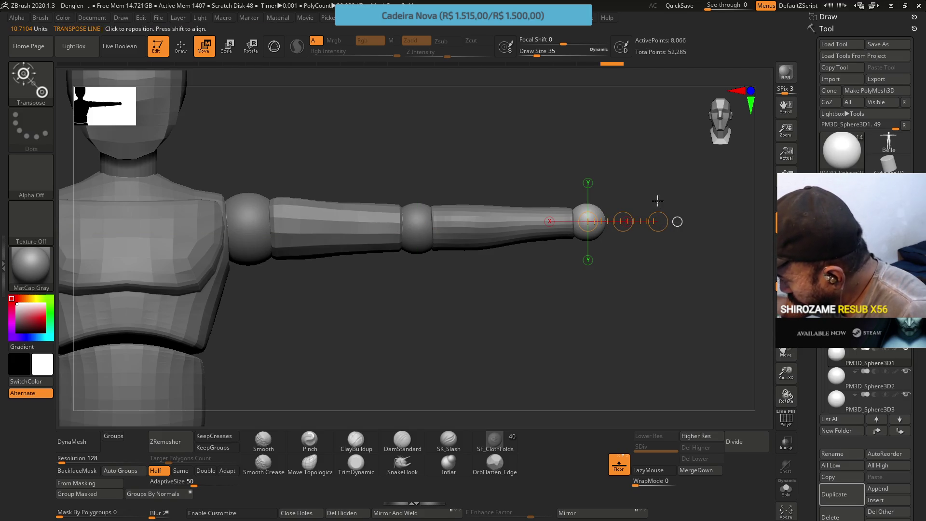
{"action": "left_click", "coordinate": [272, 47]}
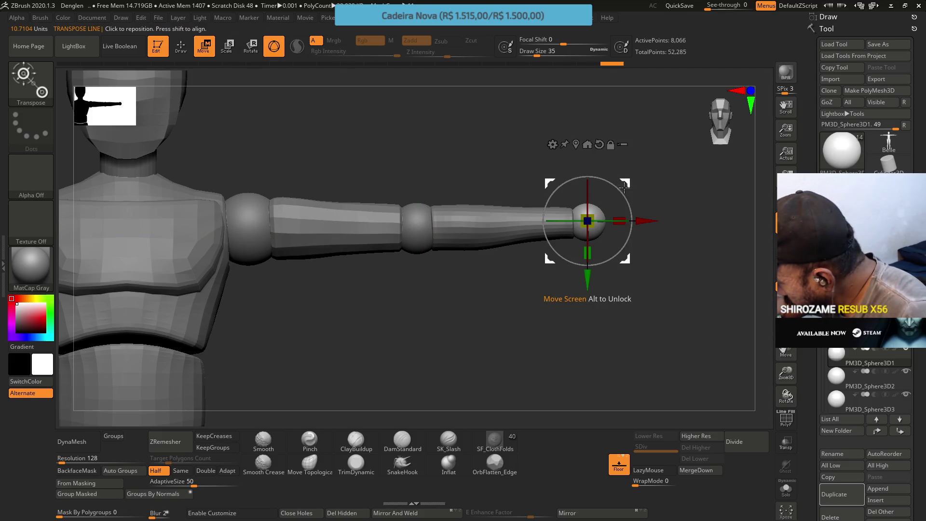
{"action": "left_click_drag", "start_coordinate": [587, 281], "coordinate": [587, 284]}
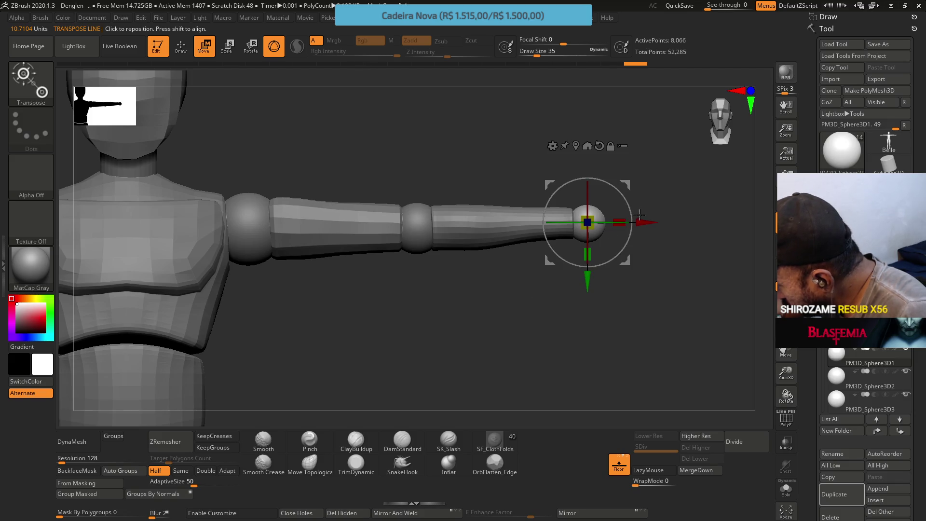
{"action": "left_click_drag", "start_coordinate": [642, 221], "coordinate": [640, 222]}
{"action": "left_click_drag", "start_coordinate": [581, 316], "coordinate": [568, 326], "text": "shift"}
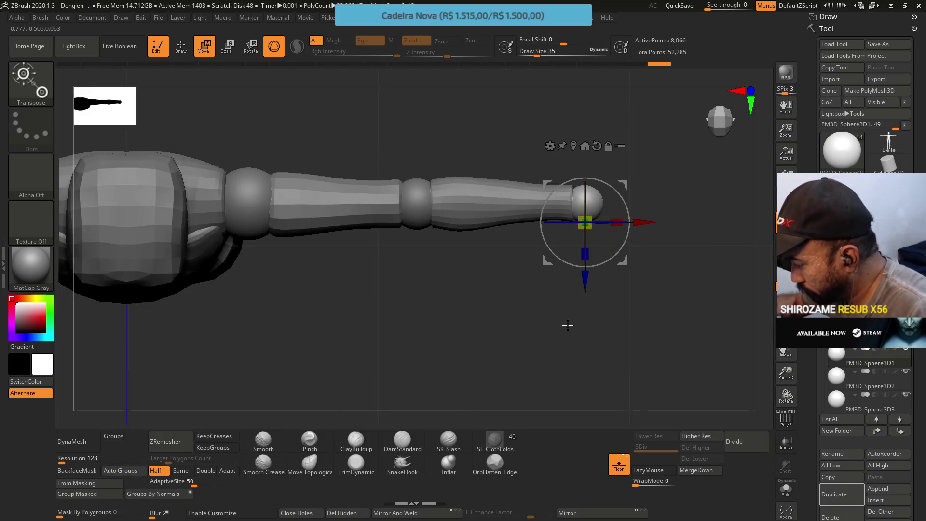
{"action": "left_click", "coordinate": [274, 46]}
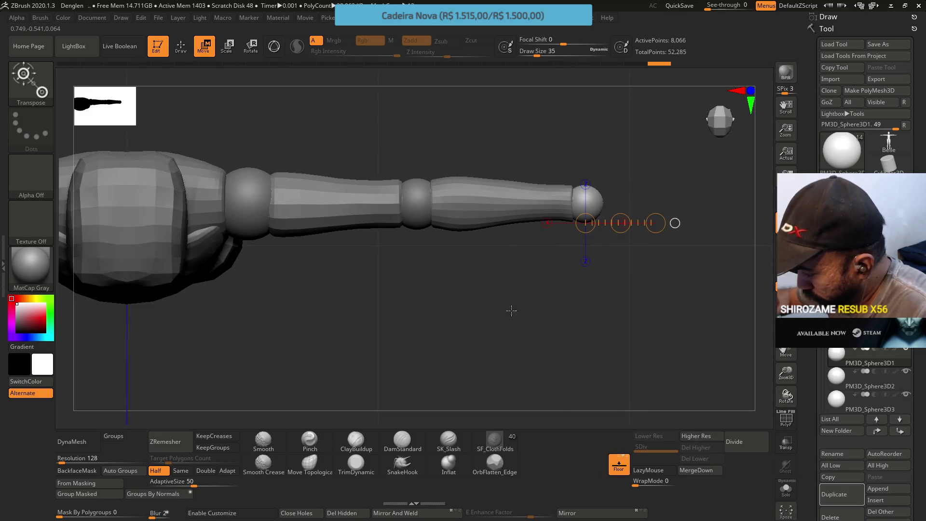
{"action": "left_click", "coordinate": [274, 45]}
{"action": "left_click", "coordinate": [181, 46]}
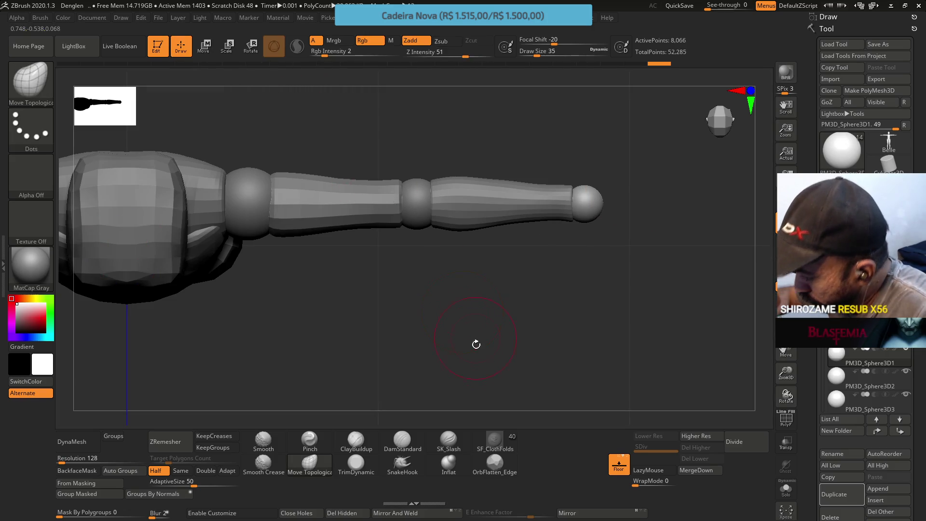
Step: Frame the whole mannequin front-on and save the project with Ctrl+S
{"action": "left_click_drag", "start_coordinate": [476, 337], "coordinate": [489, 215], "text": "shift"}
{"action": "key", "text": "f"}
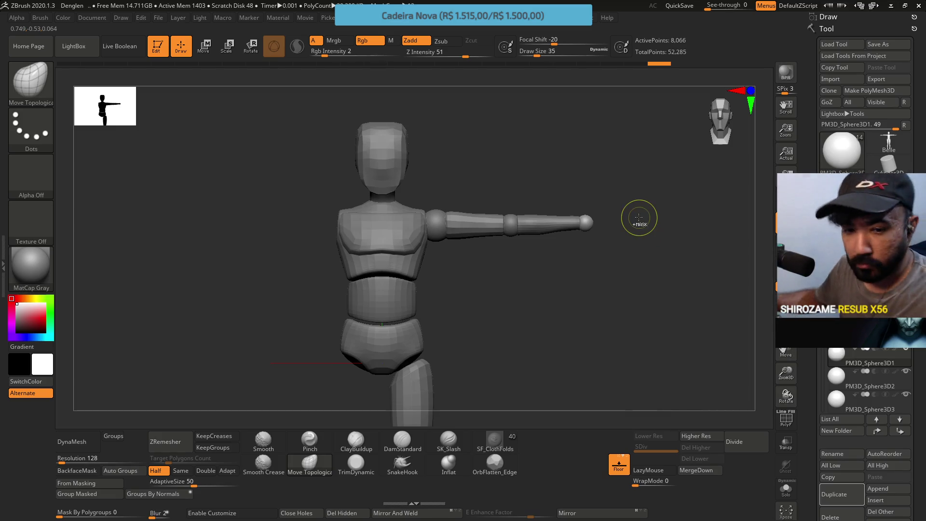
{"action": "key", "text": "ctrl"}
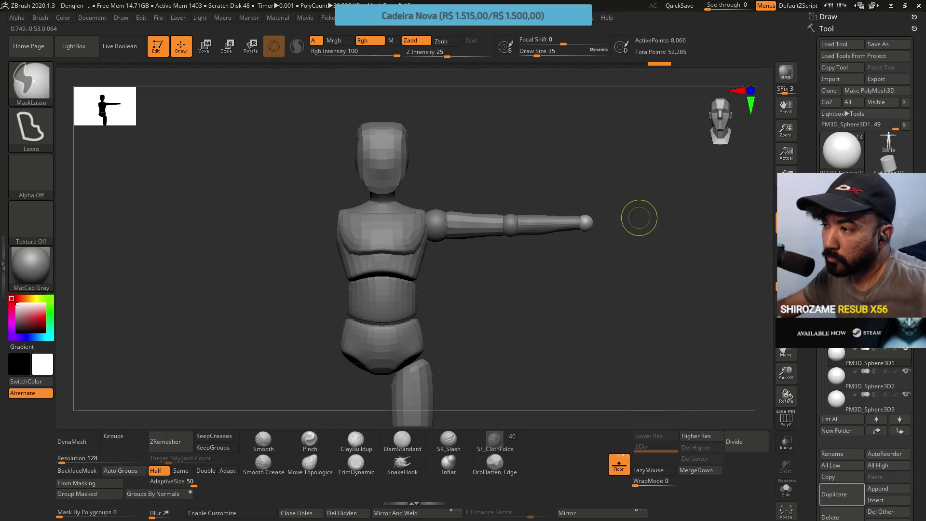
{"action": "key", "text": "ctrl+s"}
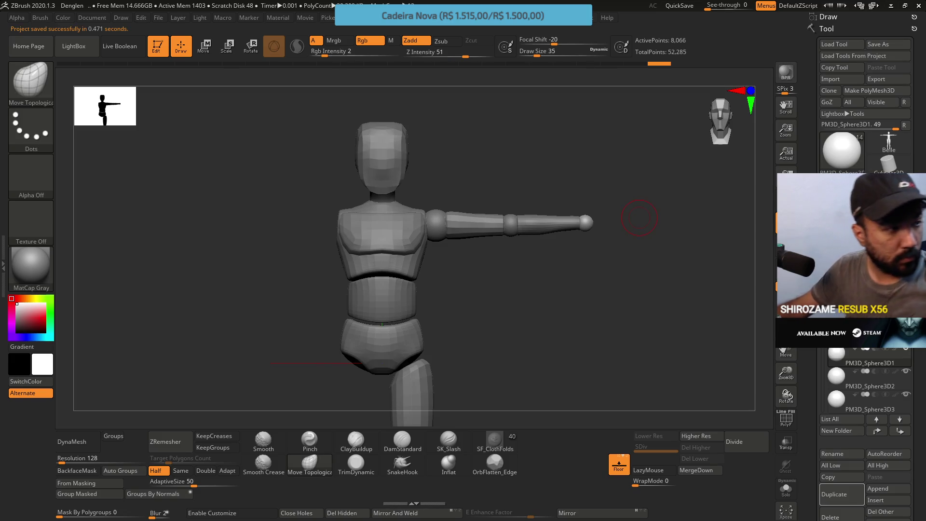
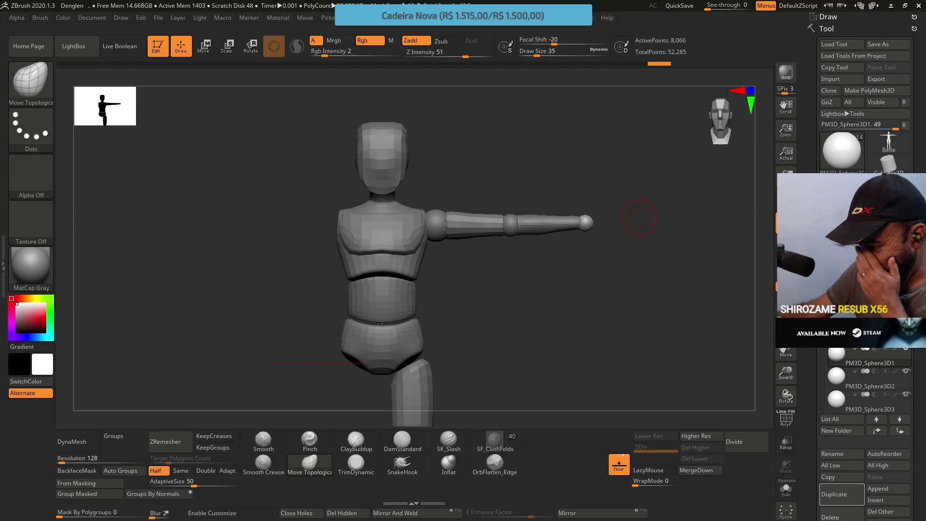
Step: Step through the subdivided arm subtools, save the project, and select the torso subtool
{"action": "key", "text": "Down"}
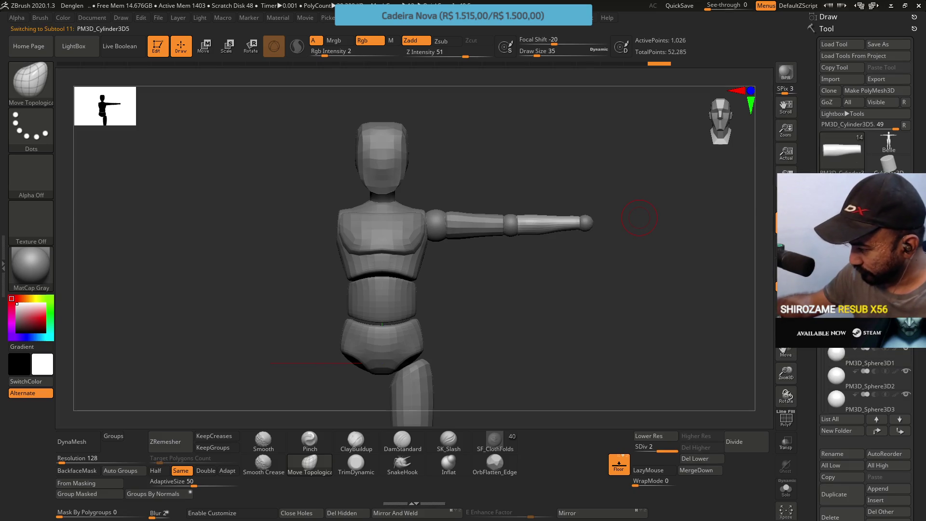
{"action": "key", "text": "Up"}
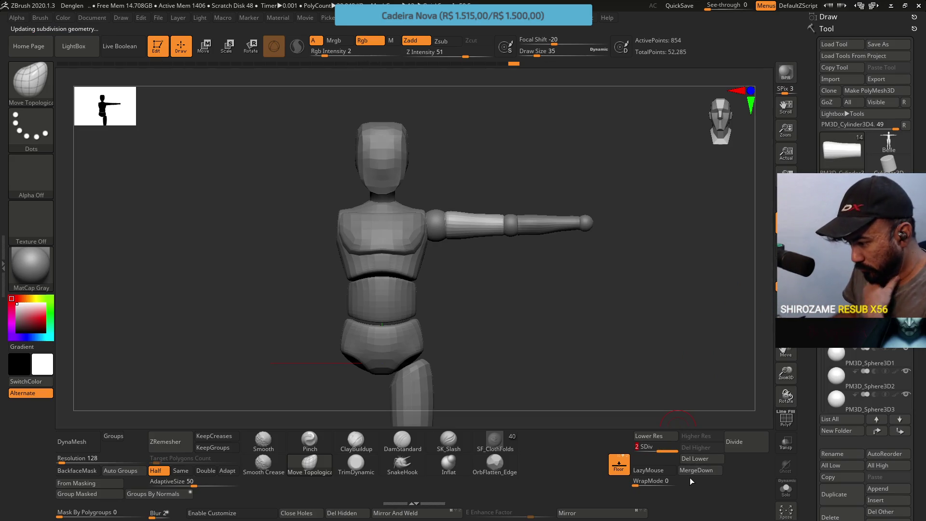
{"action": "key", "text": "ctrl"}
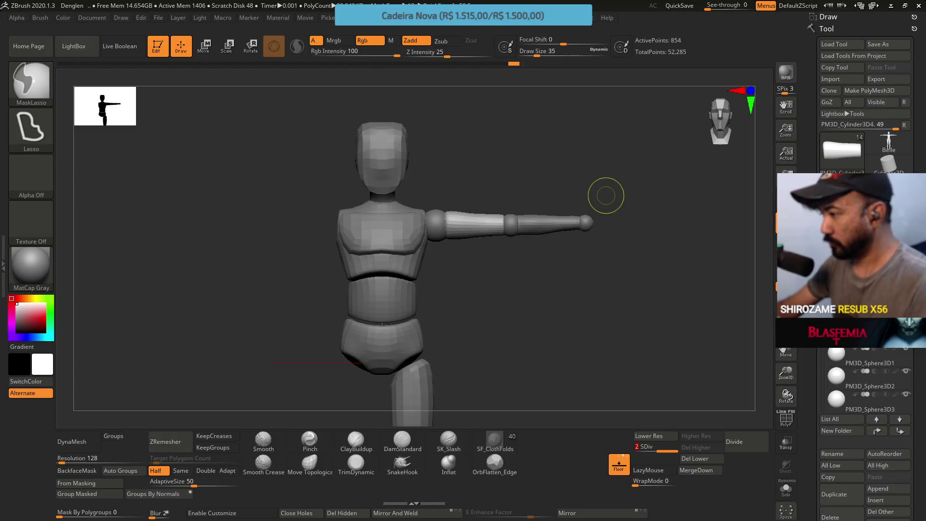
{"action": "key", "text": "ctrl+s"}
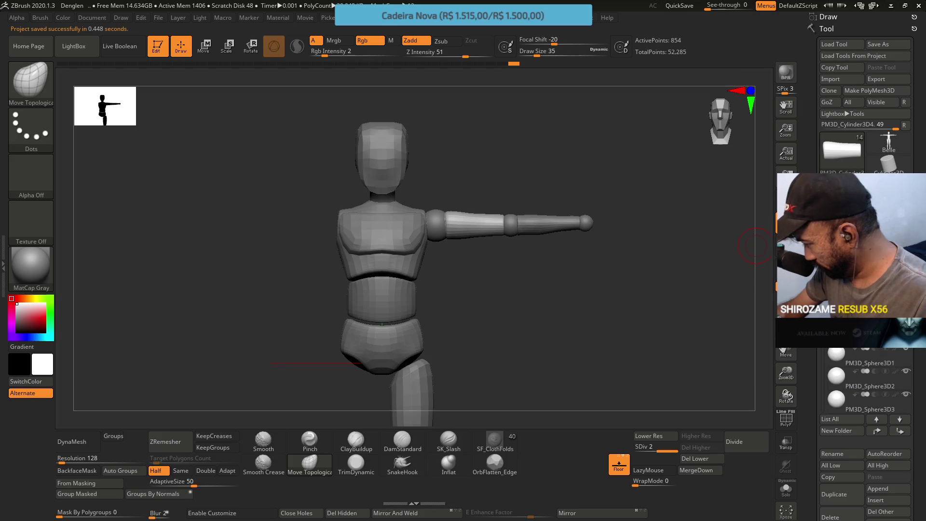
{"action": "left_click", "coordinate": [864, 340]}
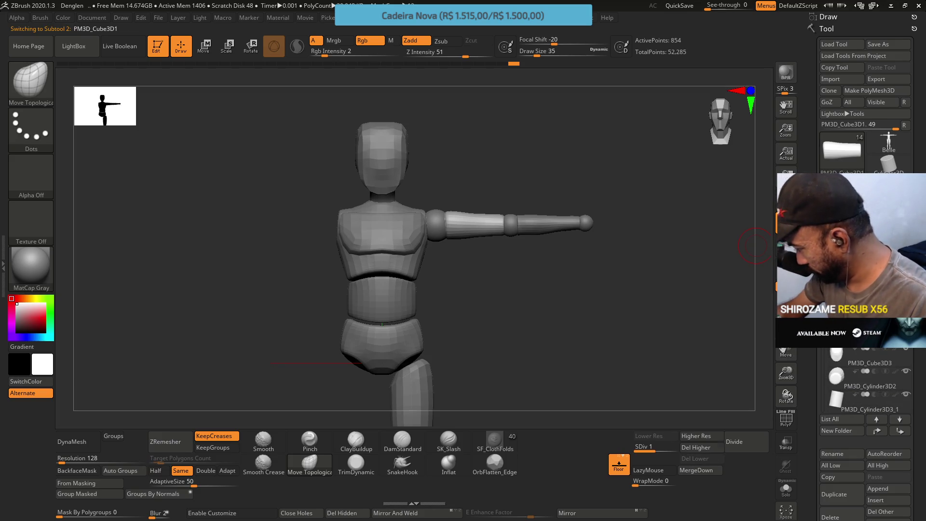
Step: Merge the chest subtool PM3D_Cube3D1 down into the subtool below, leaving 13 subtools
{"action": "left_click", "coordinate": [863, 317]}
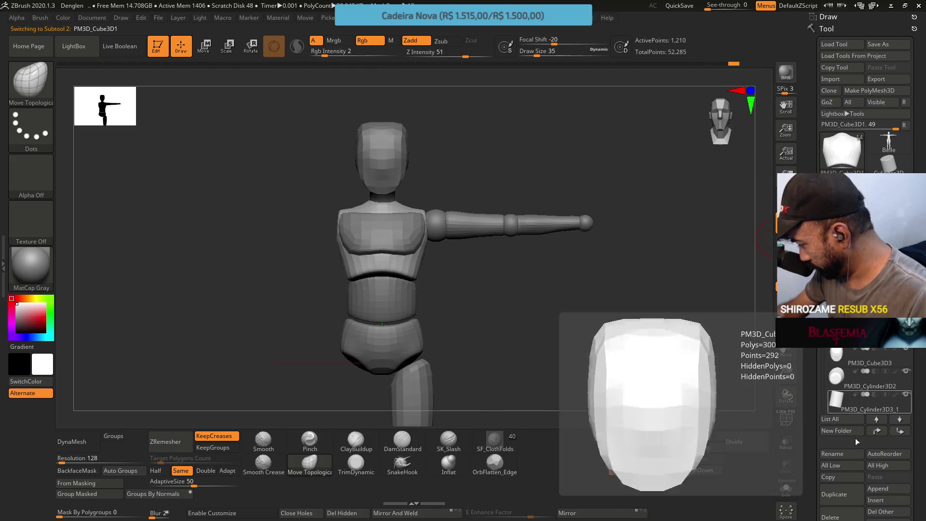
{"action": "scroll", "coordinate": [877, 495], "scroll_direction": "down", "scroll_amount": 2}
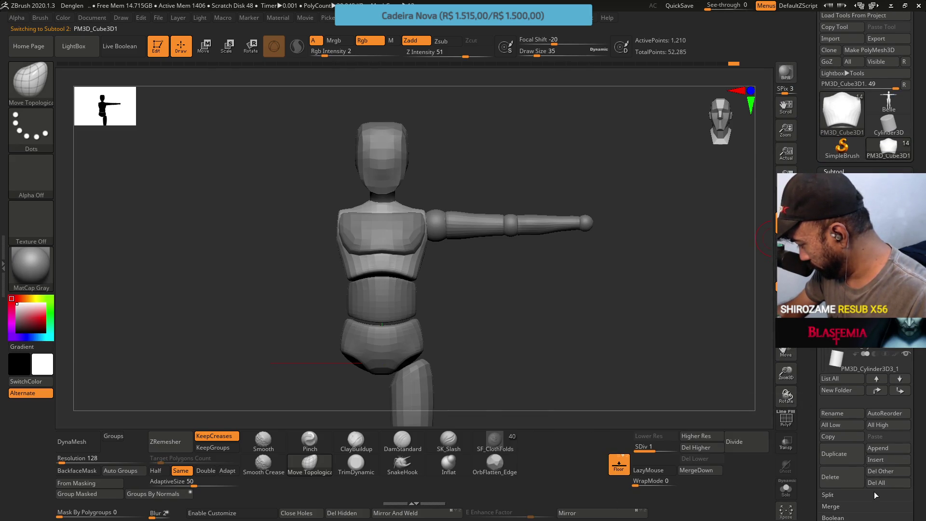
{"action": "left_click", "coordinate": [696, 470]}
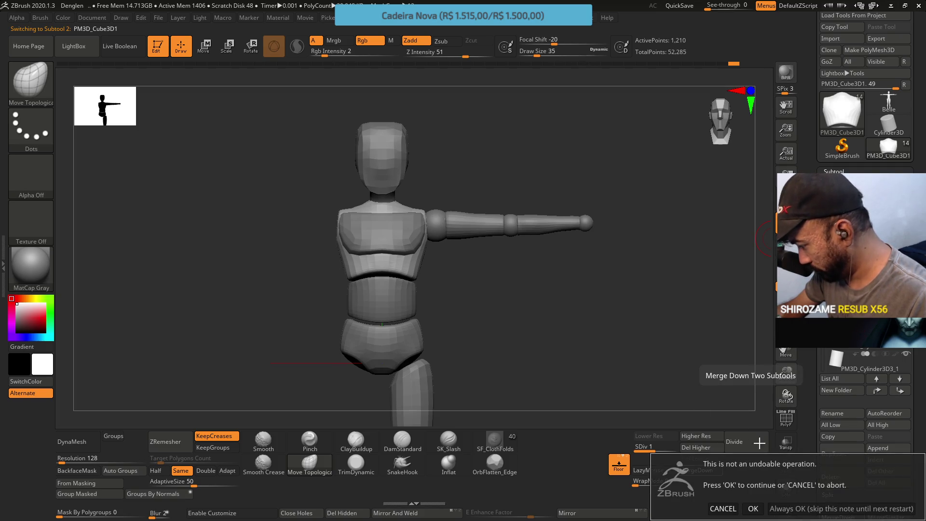
{"action": "left_click", "coordinate": [754, 508]}
{"action": "mouse_move", "coordinate": [535, 275]}
{"action": "left_mouse_down"}
{"action": "mouse_move", "coordinate": [515, 257]}
{"action": "mouse_move", "coordinate": [457, 276]}
{"action": "left_mouse_up"}
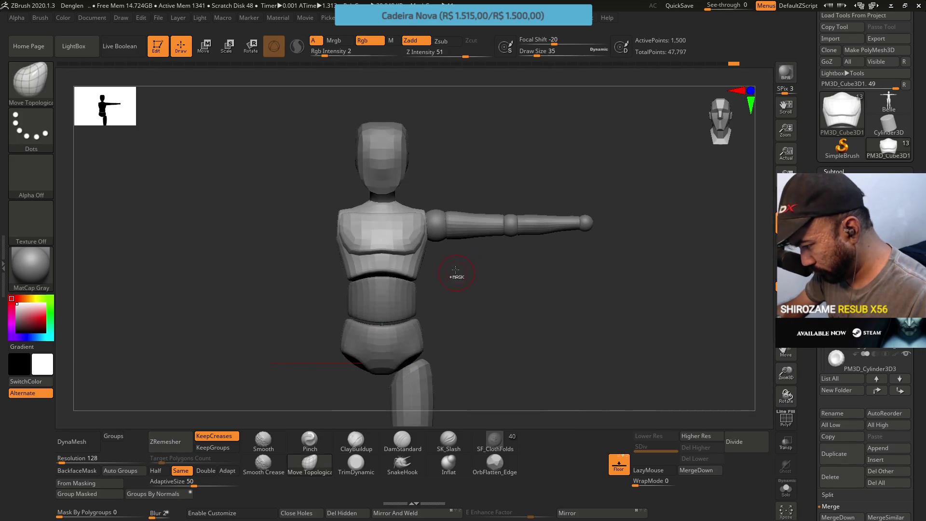
{"action": "right_click_drag", "start_coordinate": [457, 275], "coordinate": [464, 268], "text": "ctrl"}
{"action": "left_click_drag", "start_coordinate": [438, 265], "coordinate": [541, 290], "text": "alt"}
Step: Trial DynaMesh and ZRemesher on the merged chest, undoing each result
{"action": "right_click", "coordinate": [507, 310]}
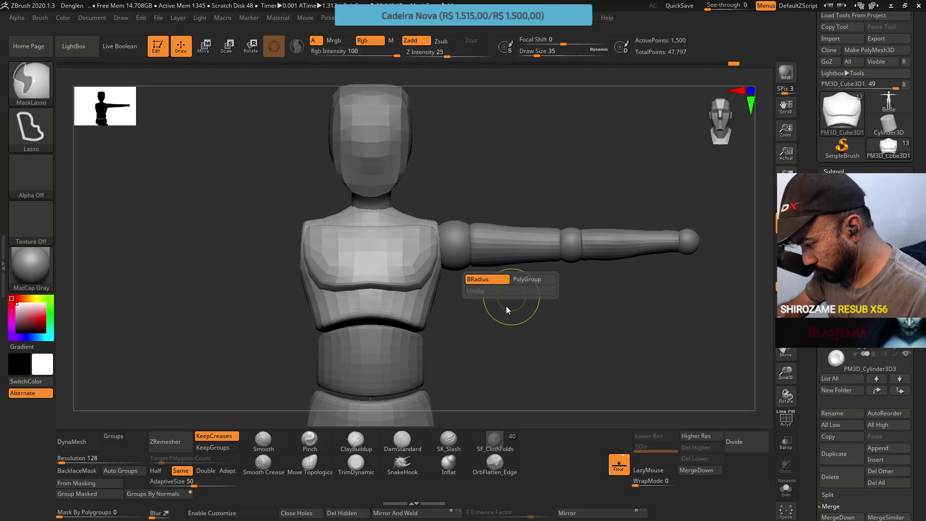
{"action": "left_click", "coordinate": [87, 447]}
{"action": "key", "text": "ctrl+z"}
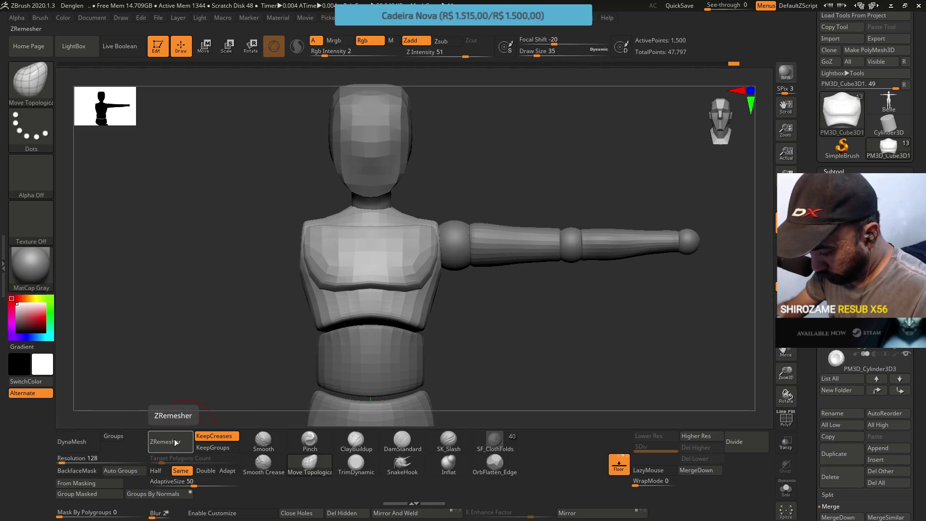
{"action": "left_click", "coordinate": [190, 442]}
{"action": "key", "text": "ctrl+z"}
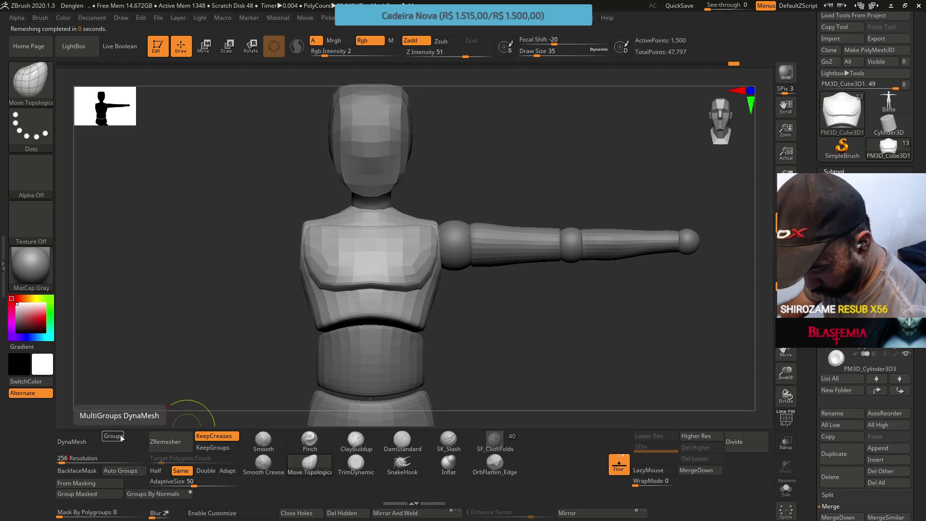
{"action": "left_click", "coordinate": [80, 447]}
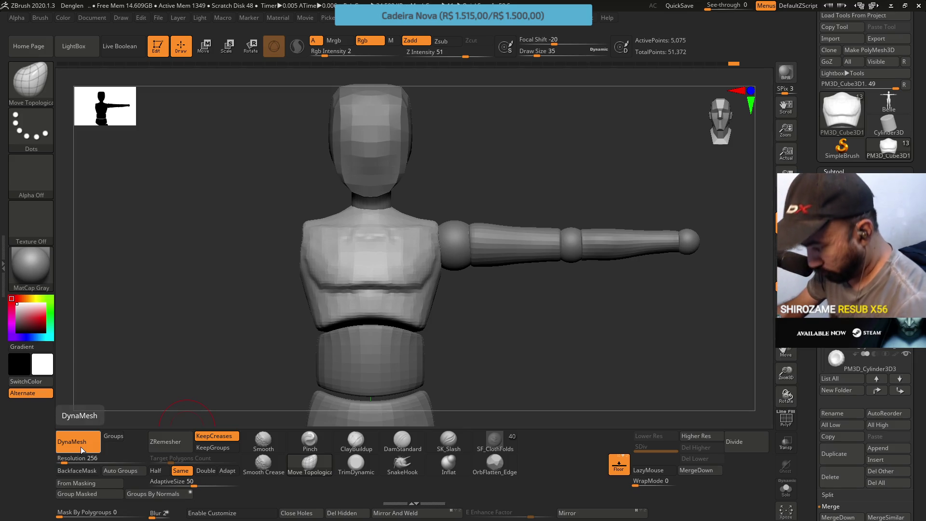
{"action": "key", "text": "ctrl+z"}
Step: Set DynaMesh resolution to 456, DynaMesh the chest, then ZRemesh it with Half enabled
{"action": "left_click", "coordinate": [89, 457]}
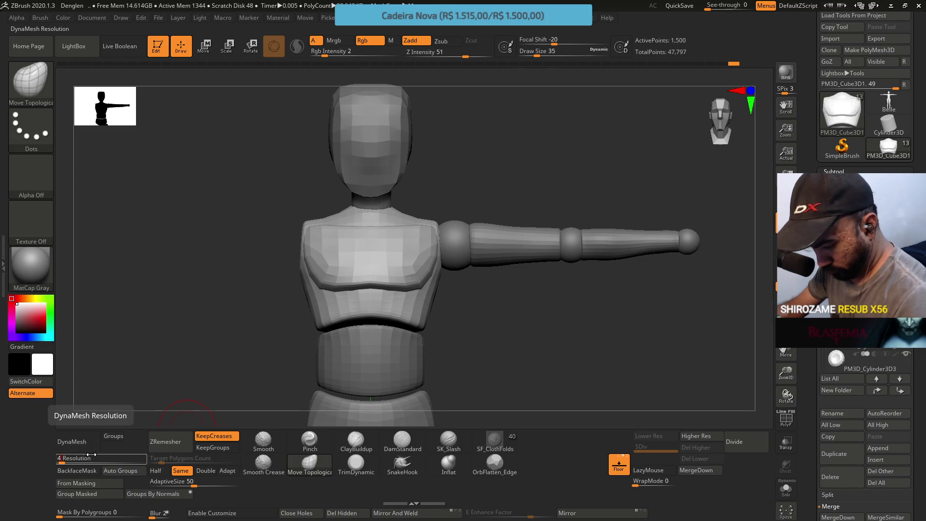
{"action": "key", "text": "ctrl+z"}
{"action": "type", "text": "8"}
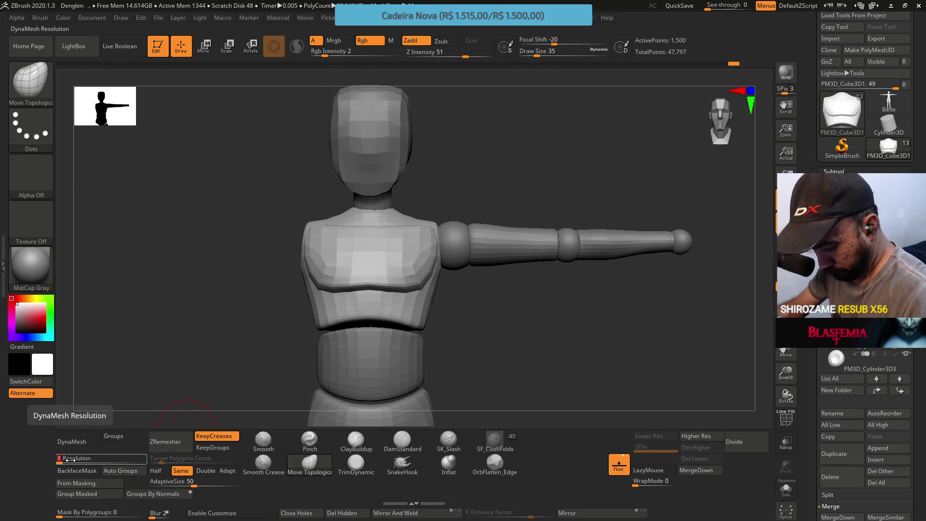
{"action": "key", "text": "BackSpace"}
{"action": "type", "text": "808"}
{"action": "key", "text": "Return"}
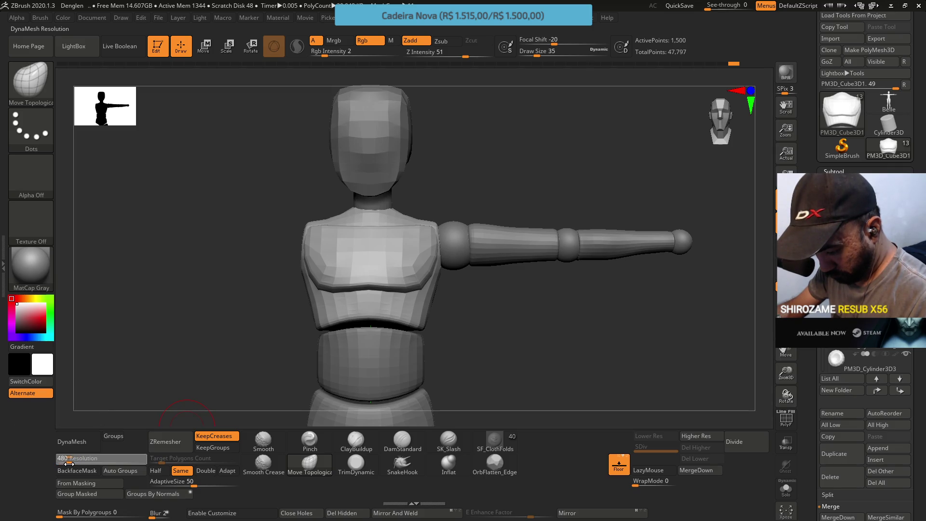
{"action": "left_click", "coordinate": [82, 447]}
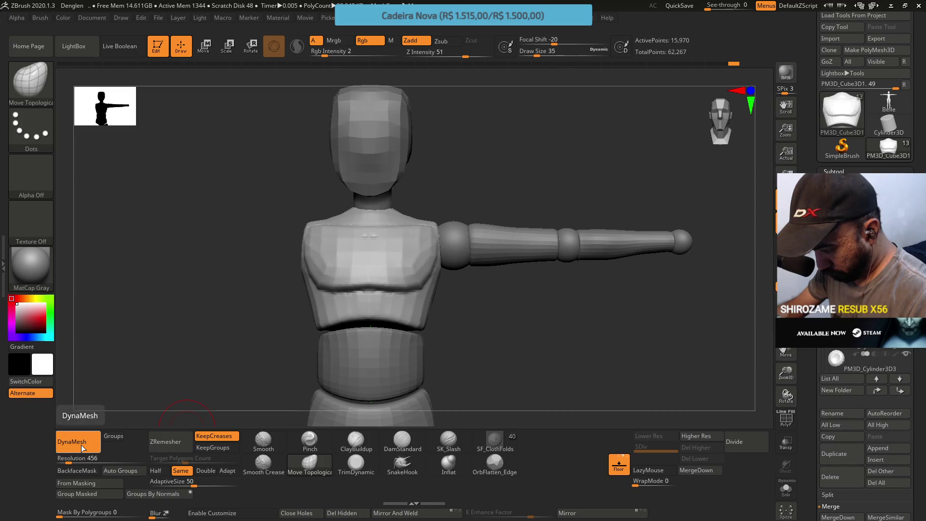
{"action": "left_click", "coordinate": [155, 471]}
{"action": "left_click", "coordinate": [182, 442]}
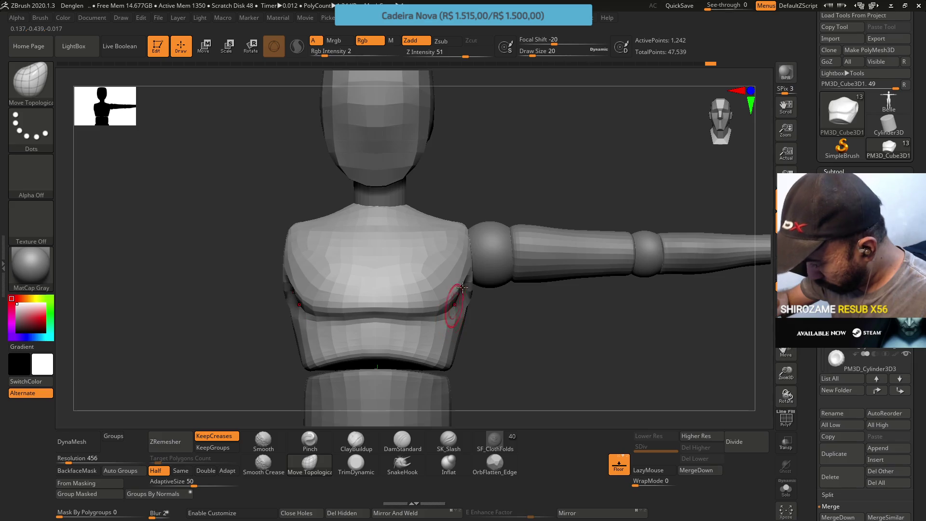
Step: Show the chest's polygroup wireframe with PolyF, then mask a band across it and clear it
{"action": "mouse_move", "coordinate": [444, 250]}
{"action": "right_mouse_down"}
{"action": "mouse_move", "coordinate": [366, 264]}
{"action": "mouse_move", "coordinate": [382, 245]}
{"action": "mouse_move", "coordinate": [381, 257]}
{"action": "mouse_move", "coordinate": [404, 262]}
{"action": "mouse_move", "coordinate": [375, 265]}
{"action": "mouse_move", "coordinate": [396, 255]}
{"action": "right_mouse_up"}
{"action": "key", "text": "shift+f"}
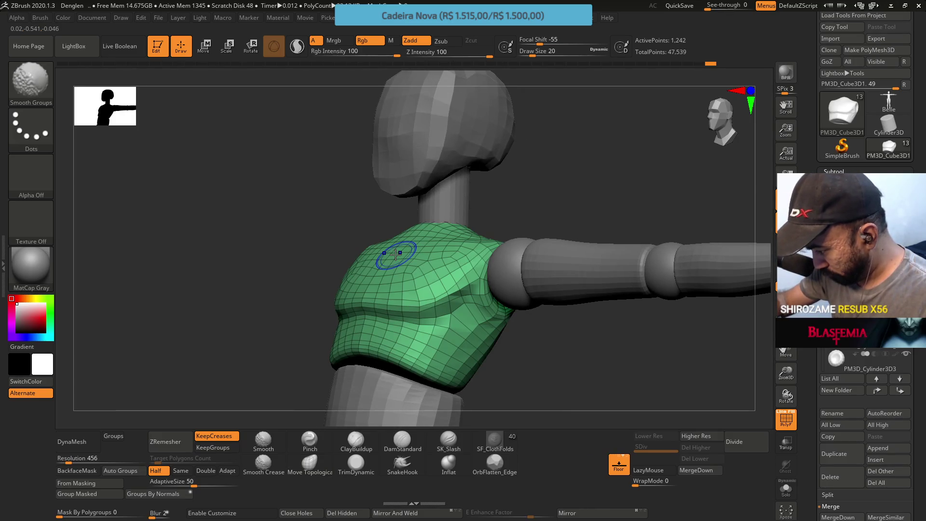
{"action": "key", "text": "shift+f"}
{"action": "key", "text": "shift+f"}
{"action": "key", "text": "ctrl"}
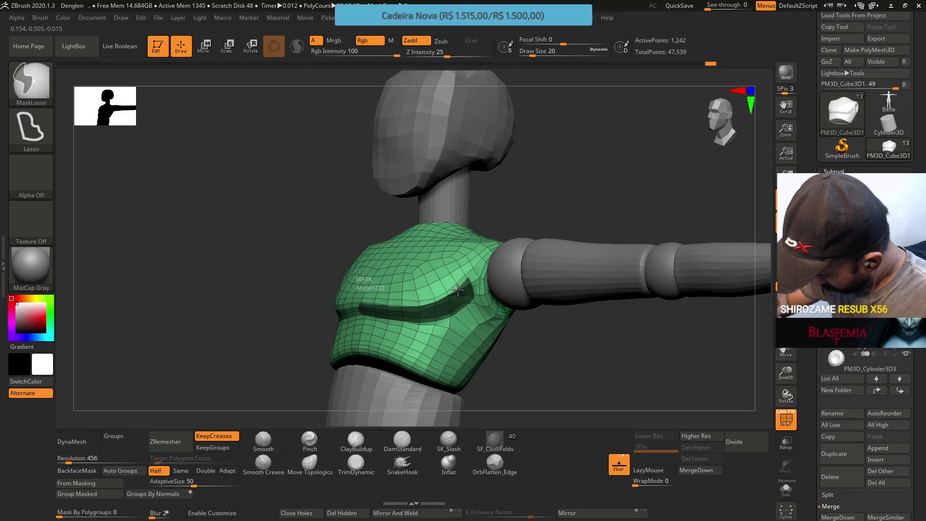
{"action": "left_click_drag", "start_coordinate": [457, 290], "coordinate": [467, 258], "text": "ctrl"}
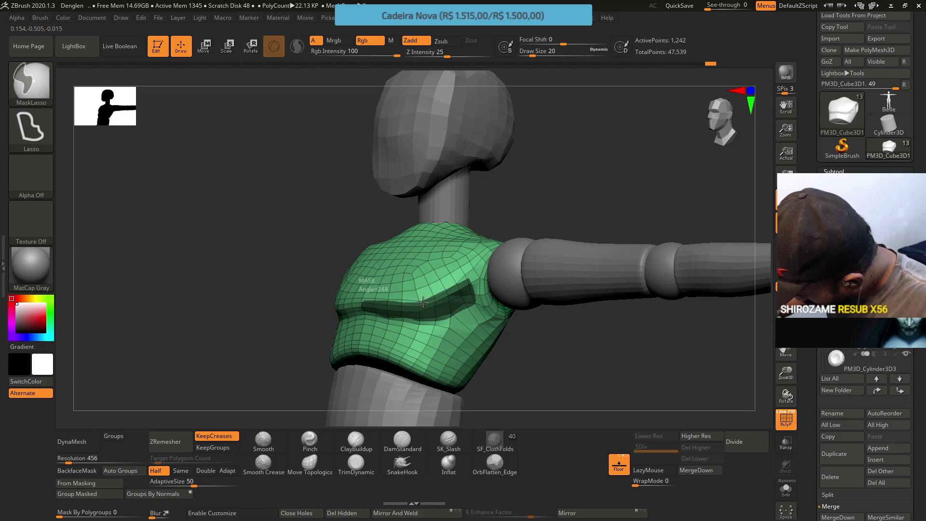
{"action": "left_click_drag", "start_coordinate": [451, 291], "coordinate": [454, 287], "text": "ctrl"}
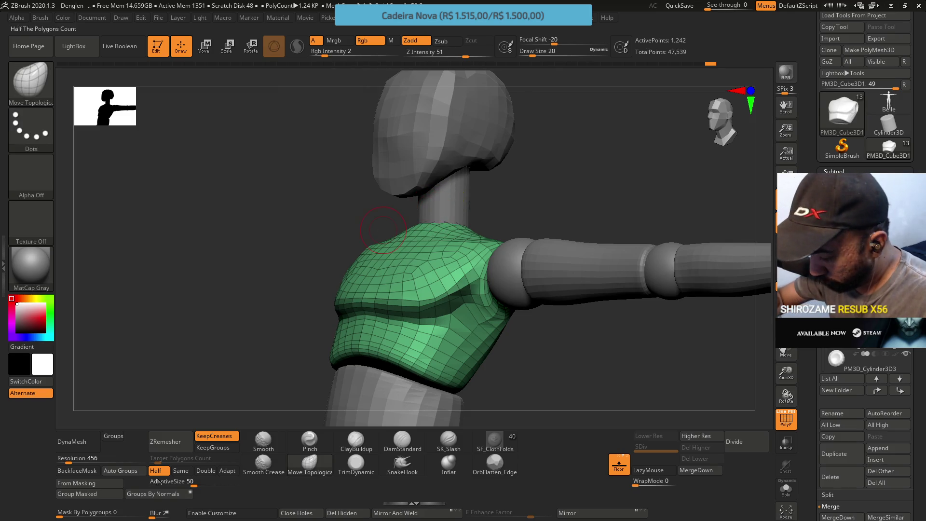
Step: Try grouping the masked chest band into its own polygroup several times
{"action": "left_click", "coordinate": [94, 494]}
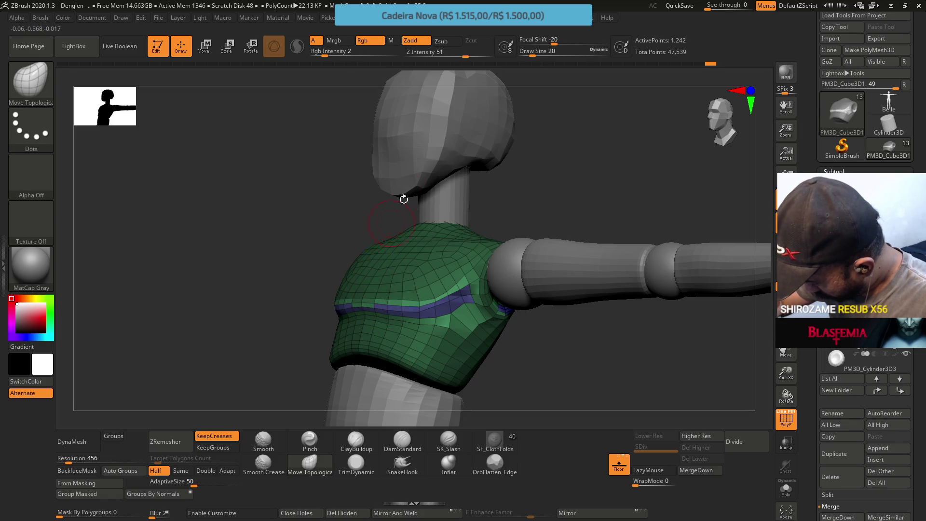
{"action": "key", "text": "ctrl"}
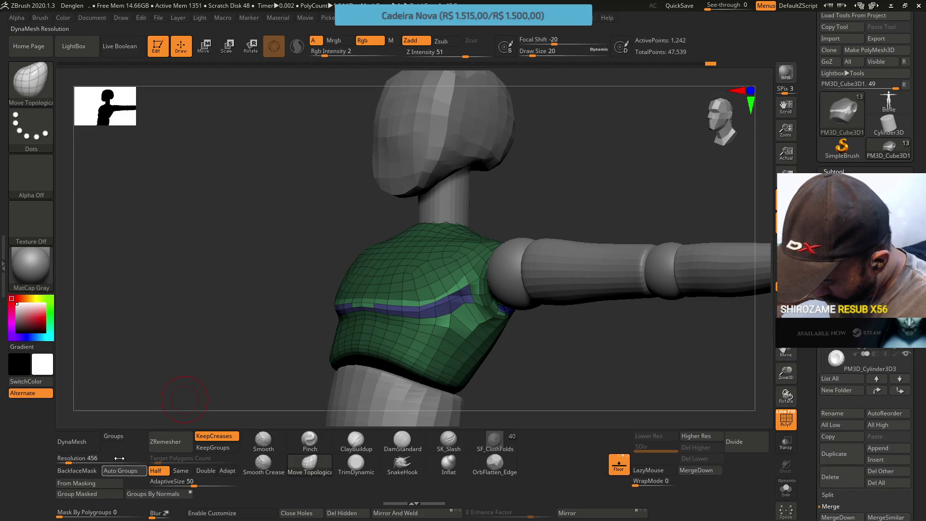
{"action": "left_click", "coordinate": [110, 497]}
{"action": "left_click", "coordinate": [110, 500]}
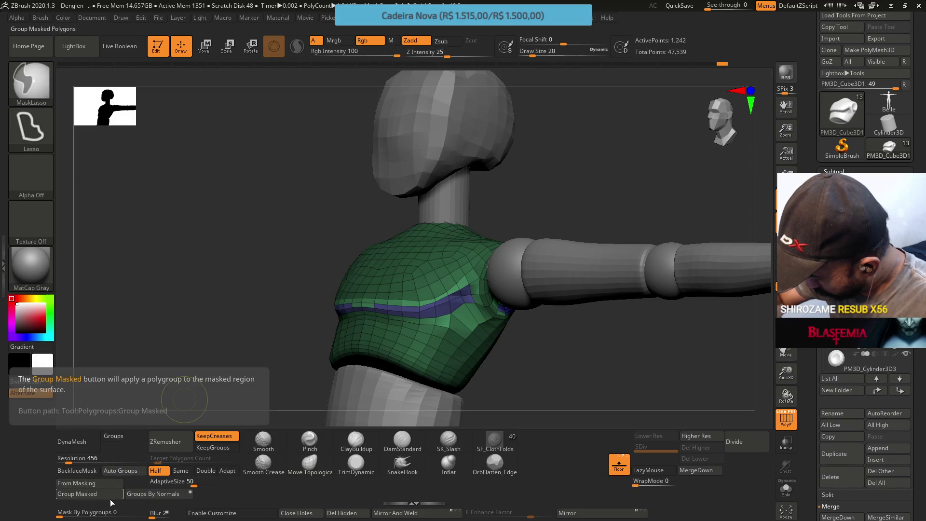
{"action": "left_click", "coordinate": [336, 251], "text": "ctrl"}
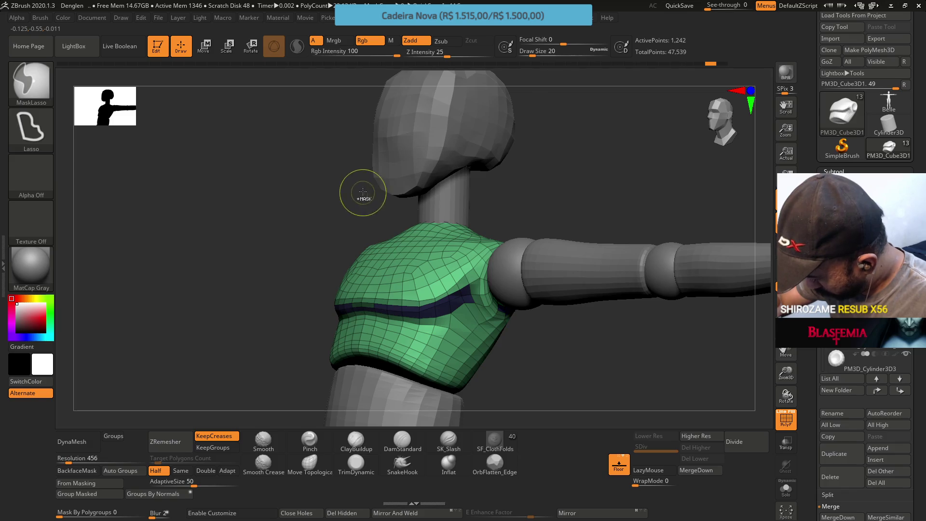
{"action": "key", "text": "ctrl"}
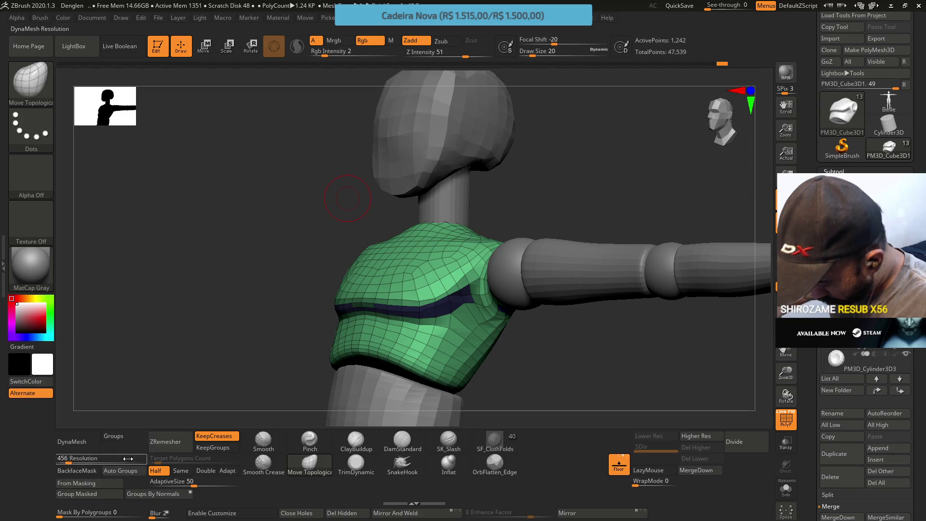
{"action": "left_click", "coordinate": [99, 494]}
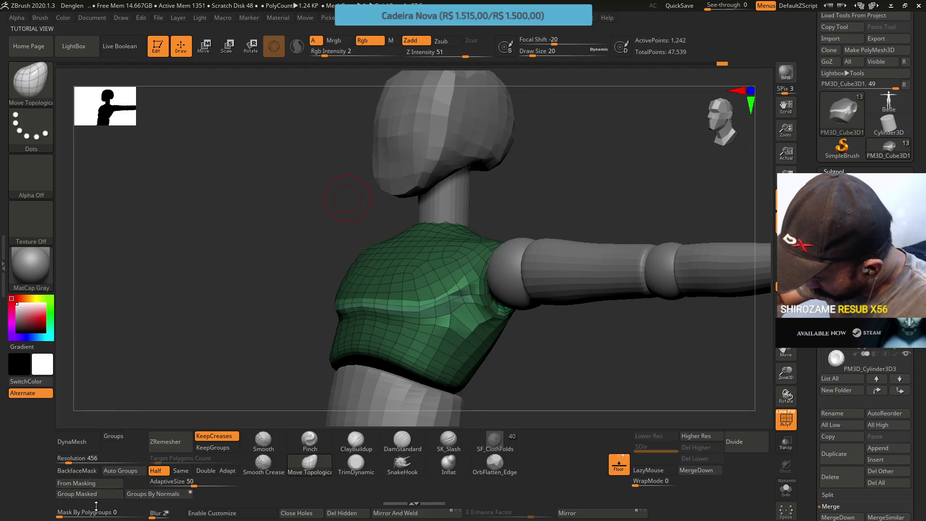
{"action": "left_click", "coordinate": [102, 496]}
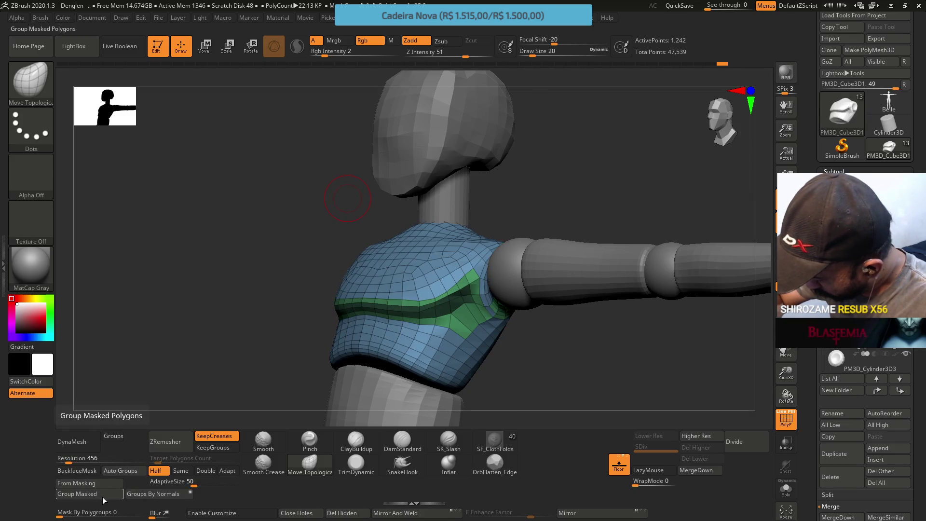
{"action": "left_click", "coordinate": [101, 496]}
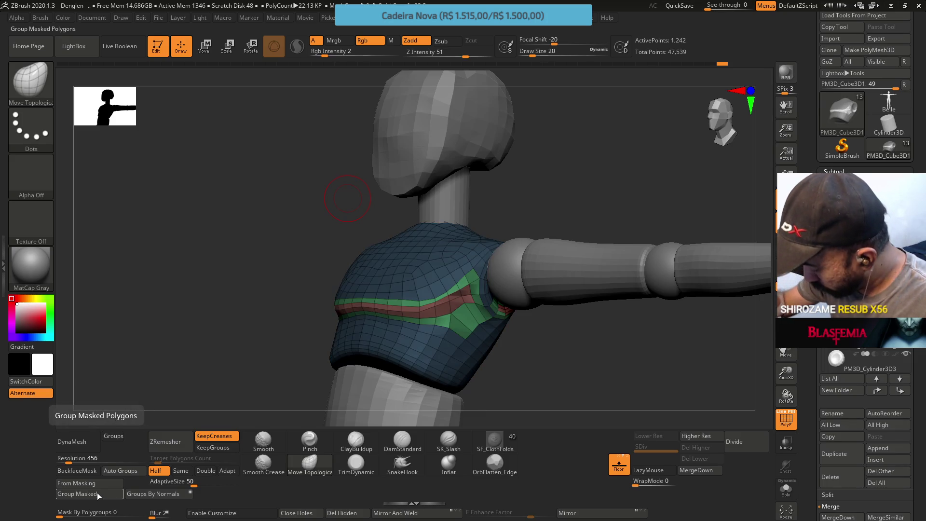
Step: Mask around the armpit, regroup, then reset the chest to one purple polygroup using From Masking
{"action": "left_click_drag", "start_coordinate": [516, 341], "coordinate": [500, 246], "text": "ctrl"}
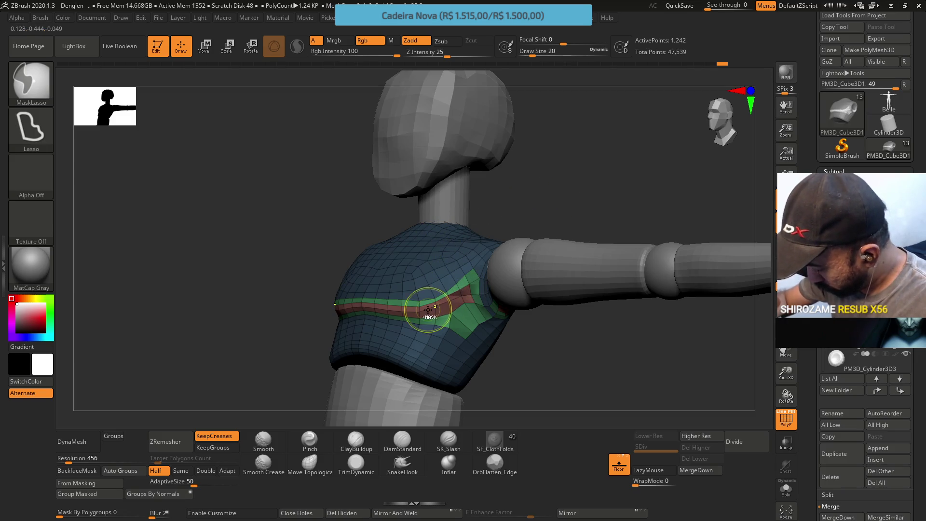
{"action": "left_click", "coordinate": [108, 495]}
{"action": "key", "text": "ctrl+shift+a"}
{"action": "left_click", "coordinate": [106, 494]}
{"action": "key", "text": "ctrl+z"}
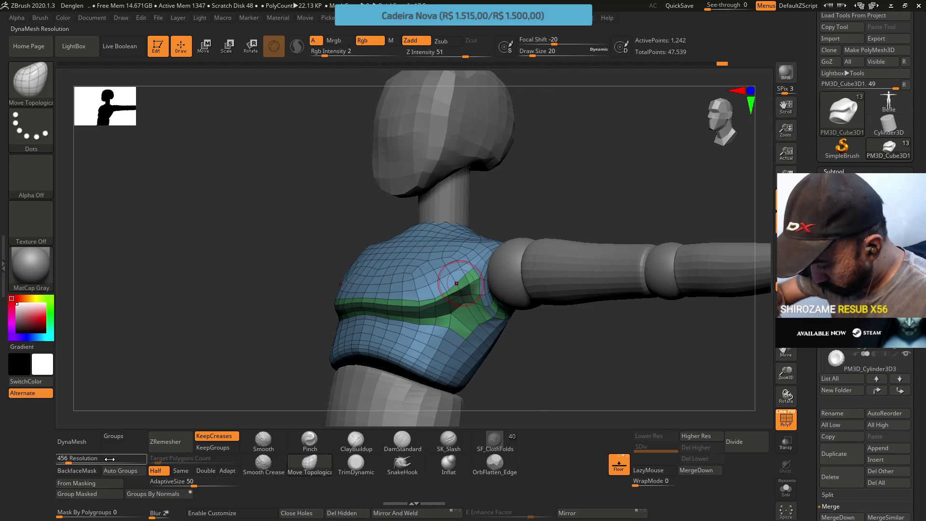
{"action": "left_click", "coordinate": [121, 486]}
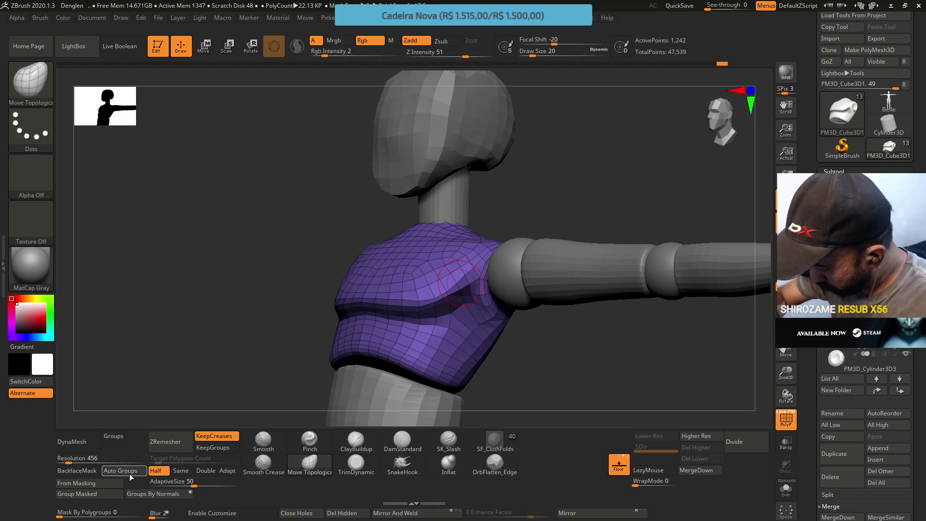
Step: Mask a band across the torso and group it as an orange polygroup
{"action": "left_click", "coordinate": [108, 494]}
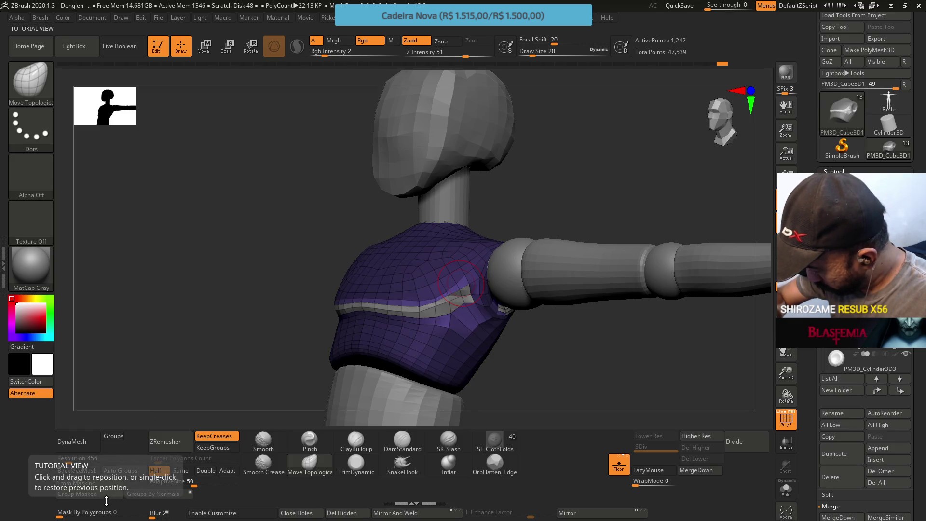
{"action": "key", "text": "ctrl+z"}
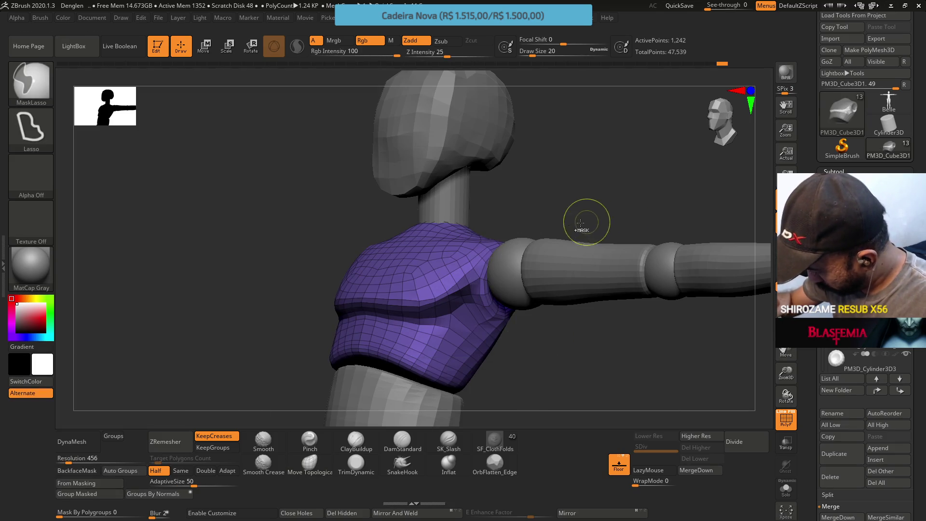
{"action": "left_click_drag", "start_coordinate": [565, 220], "coordinate": [579, 263]}
{"action": "mouse_move", "coordinate": [557, 396]}
{"action": "left_mouse_down", "text": "ctrl+alt"}
{"action": "mouse_move", "coordinate": [480, 212]}
{"action": "mouse_move", "coordinate": [555, 263]}
{"action": "mouse_move", "coordinate": [428, 230]}
{"action": "left_mouse_up", "text": "ctrl+alt"}
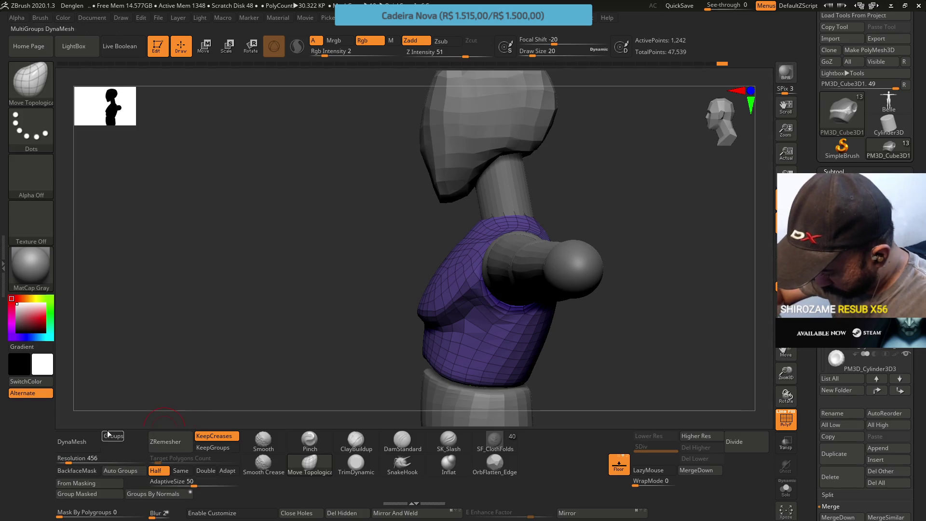
{"action": "left_click", "coordinate": [102, 497]}
Step: Orbit around the torso to check the band and select the Move Topological brush
{"action": "mouse_move", "coordinate": [396, 260]}
{"action": "left_mouse_down"}
{"action": "mouse_move", "coordinate": [487, 212]}
{"action": "mouse_move", "coordinate": [471, 209]}
{"action": "left_mouse_up"}
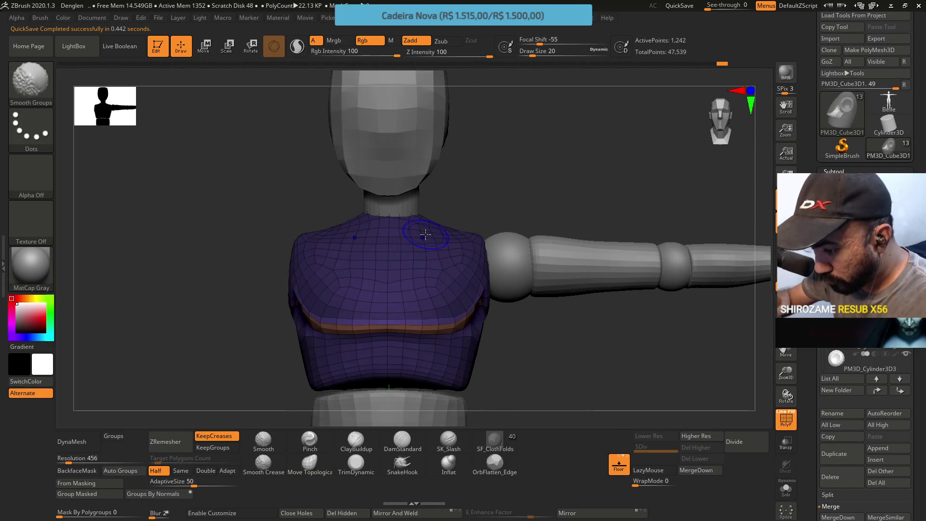
{"action": "left_click_drag", "start_coordinate": [456, 314], "coordinate": [486, 306]}
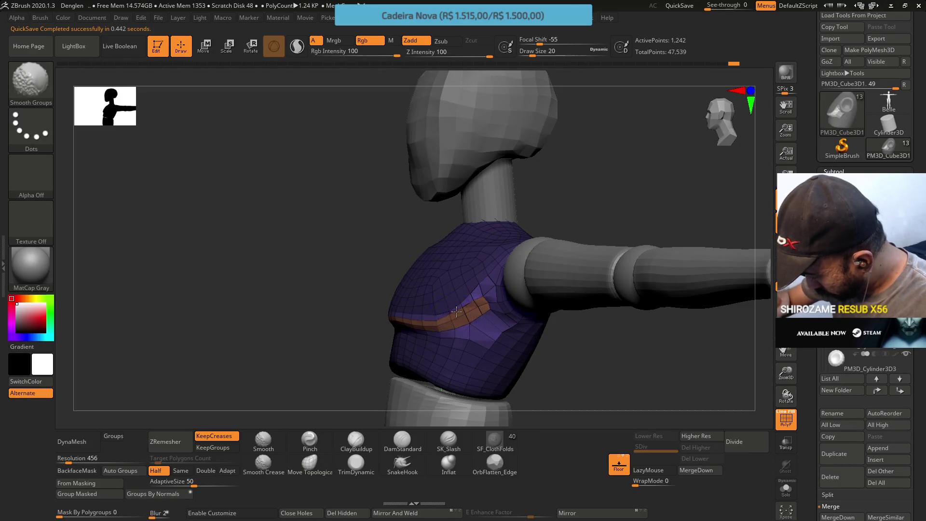
{"action": "left_click_drag", "start_coordinate": [470, 311], "coordinate": [413, 318], "text": "shift"}
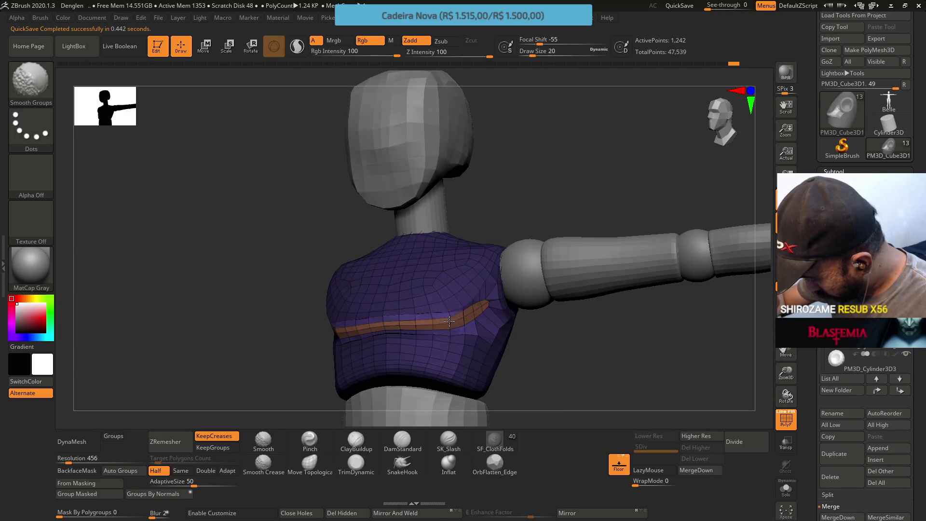
{"action": "key", "text": "b"}
{"action": "key", "text": "m"}
{"action": "key", "text": "t"}
{"action": "mouse_move", "coordinate": [445, 322]}
{"action": "right_mouse_down"}
{"action": "mouse_move", "coordinate": [466, 244]}
{"action": "mouse_move", "coordinate": [478, 256]}
{"action": "mouse_move", "coordinate": [459, 266]}
{"action": "right_mouse_up"}
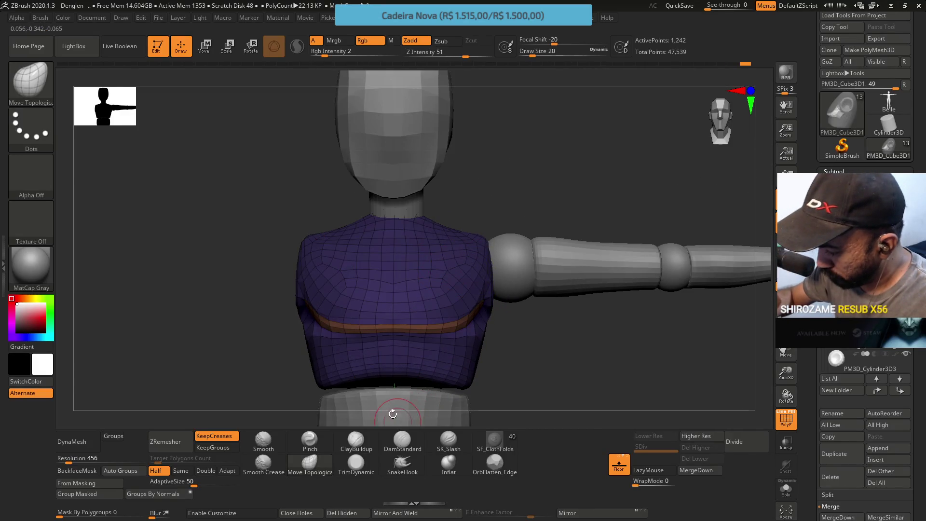
Step: ZRemesh the torso with KeepGroups and Same to 1,178 points, then hide the PolyF wireframe
{"action": "left_click", "coordinate": [218, 447]}
{"action": "left_click", "coordinate": [180, 471]}
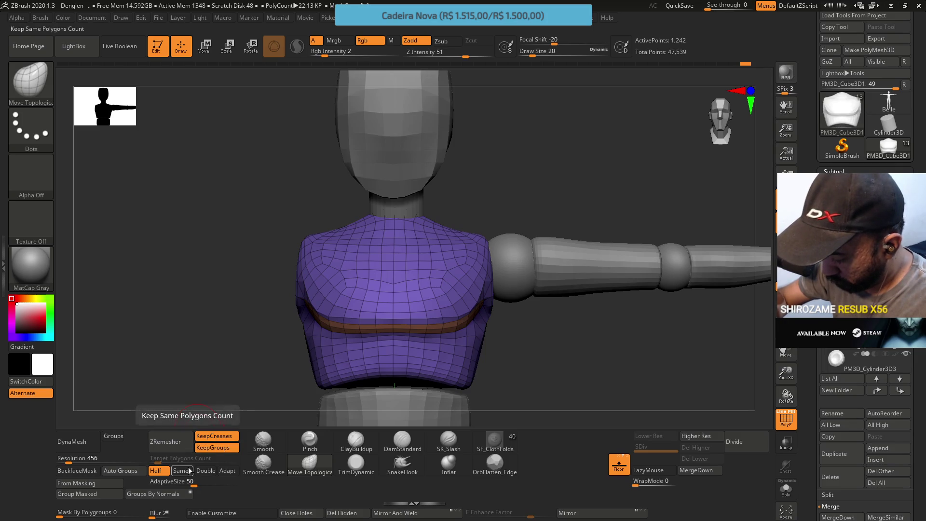
{"action": "left_click", "coordinate": [165, 442]}
{"action": "mouse_move", "coordinate": [509, 264]}
{"action": "right_mouse_down"}
{"action": "mouse_move", "coordinate": [477, 226]}
{"action": "mouse_move", "coordinate": [461, 239]}
{"action": "right_mouse_up"}
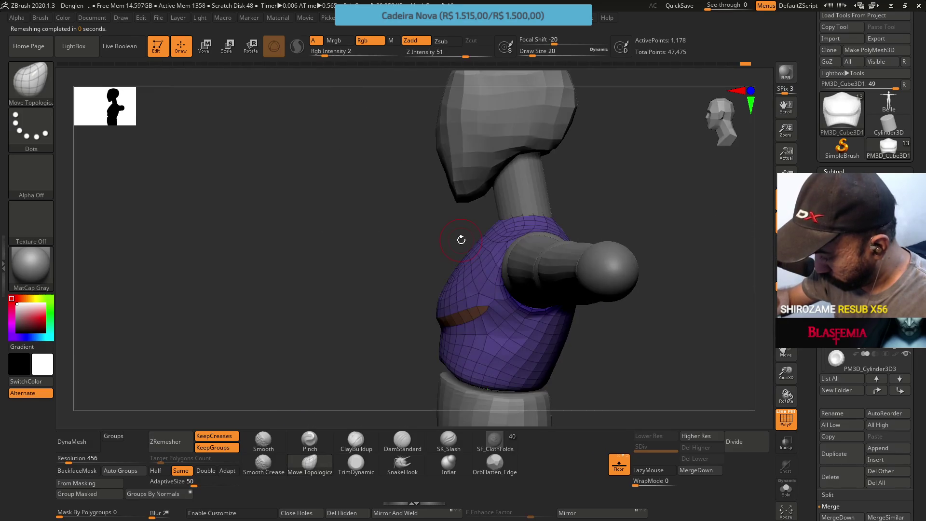
{"action": "right_click_drag", "start_coordinate": [494, 285], "coordinate": [508, 246]}
{"action": "key", "text": "s"}
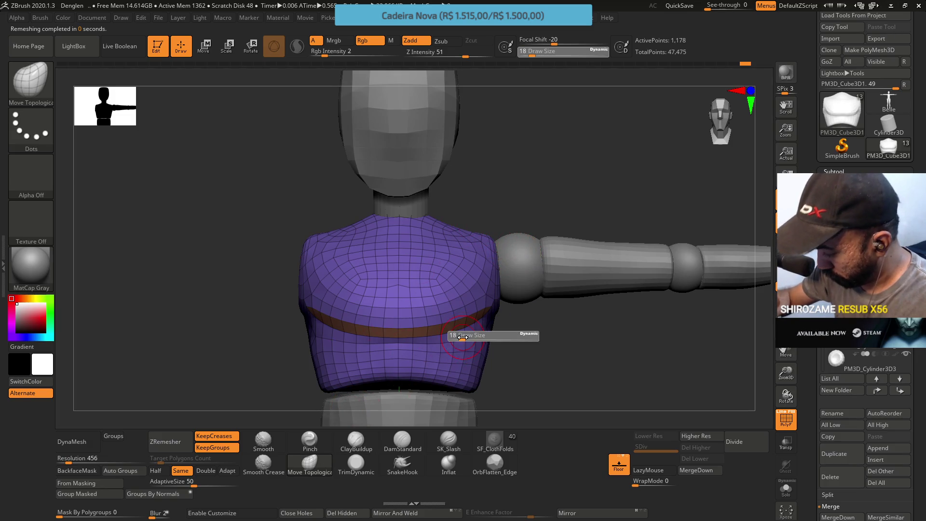
{"action": "key", "text": "shift+f"}
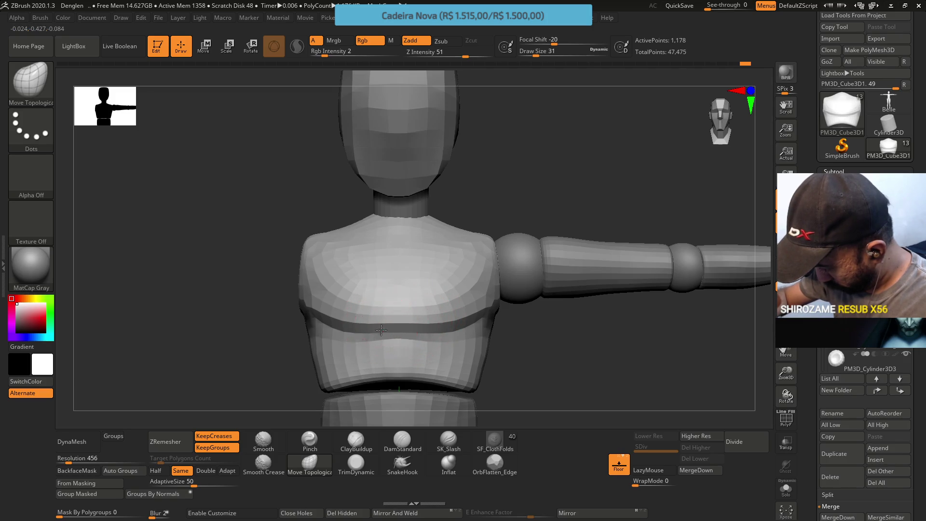
Step: Divide the retopologized torso once to SDiv 2, giving 4,706 active points
{"action": "left_click_drag", "start_coordinate": [517, 253], "coordinate": [479, 229]}
{"action": "mouse_move", "coordinate": [493, 325]}
{"action": "left_mouse_down"}
{"action": "mouse_move", "coordinate": [532, 244]}
{"action": "mouse_move", "coordinate": [497, 305]}
{"action": "mouse_move", "coordinate": [522, 253]}
{"action": "left_mouse_up"}
{"action": "mouse_move", "coordinate": [521, 253]}
{"action": "right_mouse_down"}
{"action": "mouse_move", "coordinate": [545, 248]}
{"action": "mouse_move", "coordinate": [561, 182]}
{"action": "mouse_move", "coordinate": [548, 188]}
{"action": "mouse_move", "coordinate": [548, 232]}
{"action": "mouse_move", "coordinate": [584, 285]}
{"action": "right_mouse_up"}
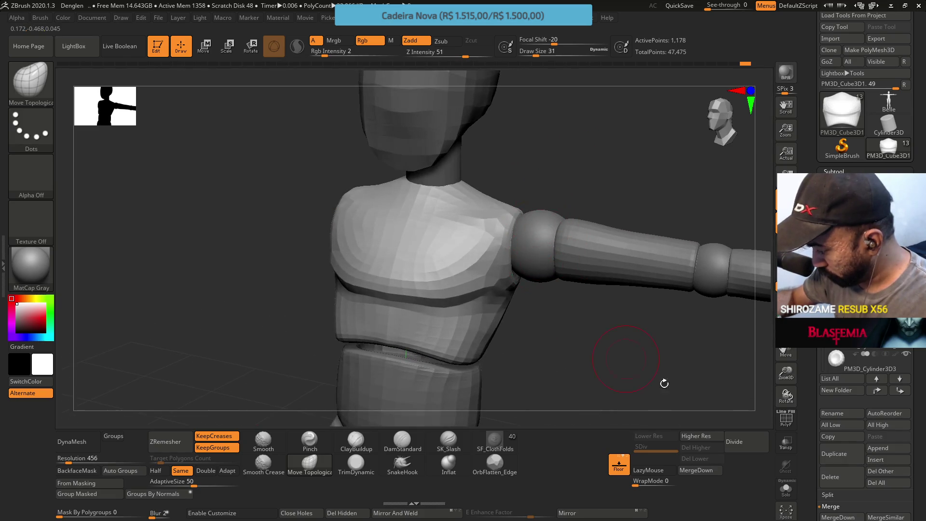
{"action": "left_click", "coordinate": [736, 433]}
{"action": "mouse_move", "coordinate": [519, 269]}
{"action": "right_mouse_down"}
{"action": "mouse_move", "coordinate": [489, 256]}
{"action": "mouse_move", "coordinate": [472, 285]}
{"action": "mouse_move", "coordinate": [476, 309]}
{"action": "mouse_move", "coordinate": [478, 289]}
{"action": "mouse_move", "coordinate": [456, 290]}
{"action": "right_mouse_up"}
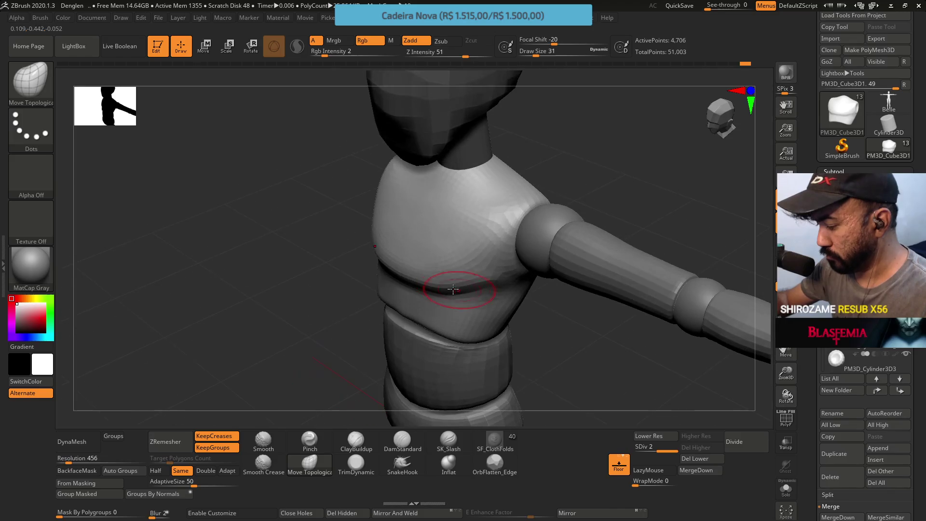
Step: Switch to the DamStandard brush, then to the ClayBuildup brush
{"action": "left_click", "coordinate": [402, 441]}
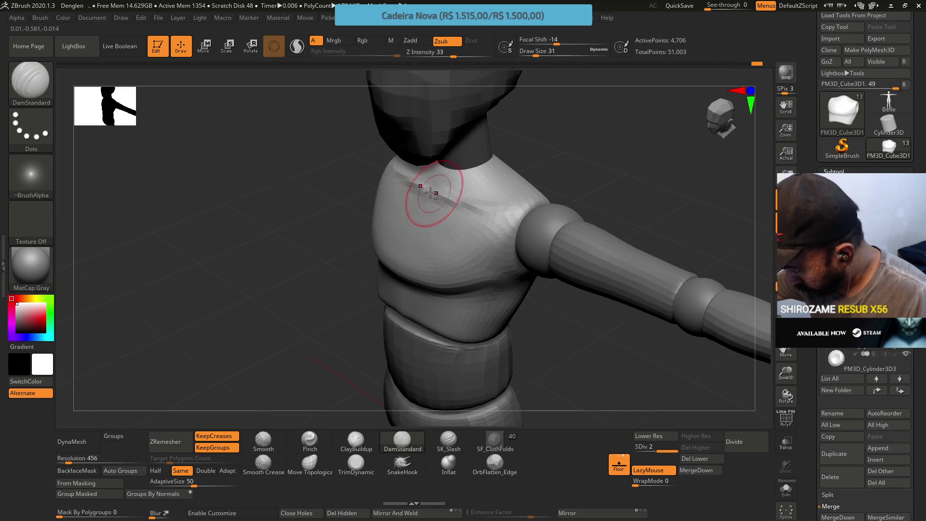
{"action": "mouse_move", "coordinate": [468, 184]}
{"action": "right_mouse_down"}
{"action": "mouse_move", "coordinate": [472, 174]}
{"action": "mouse_move", "coordinate": [441, 183]}
{"action": "right_mouse_up"}
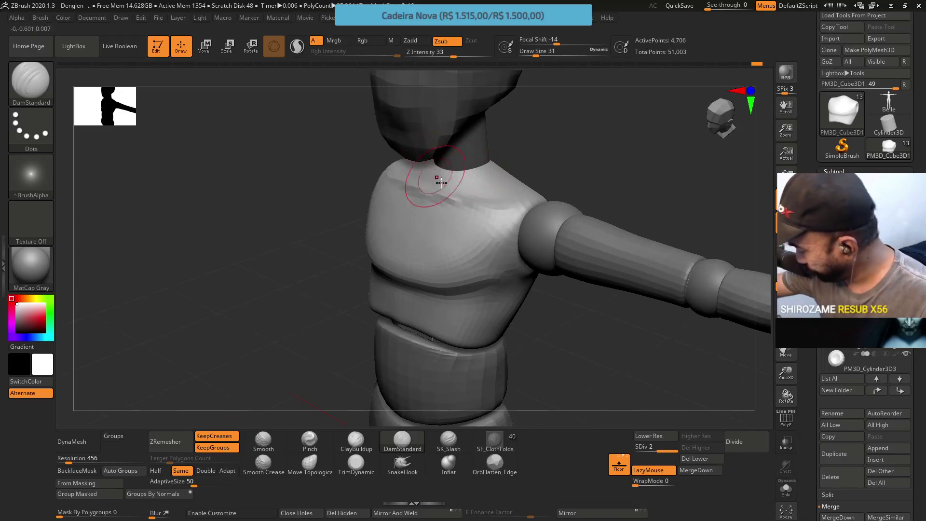
{"action": "left_click", "coordinate": [357, 448]}
{"action": "key", "text": "ctrl"}
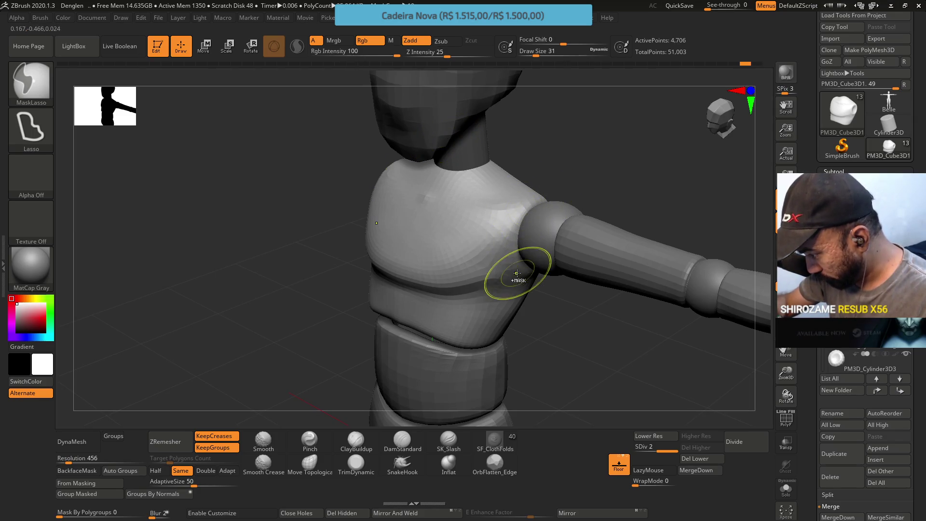
Step: Toggle PolyF on and off to inspect the torso polygroups, then zoom out to the upper body
{"action": "right_click_drag", "start_coordinate": [517, 263], "coordinate": [531, 235], "text": "shift"}
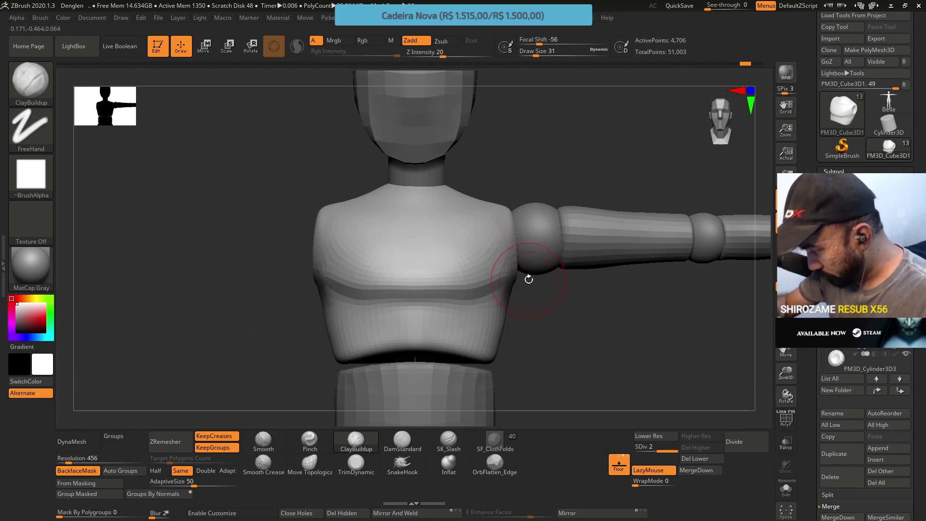
{"action": "key", "text": "shift+f"}
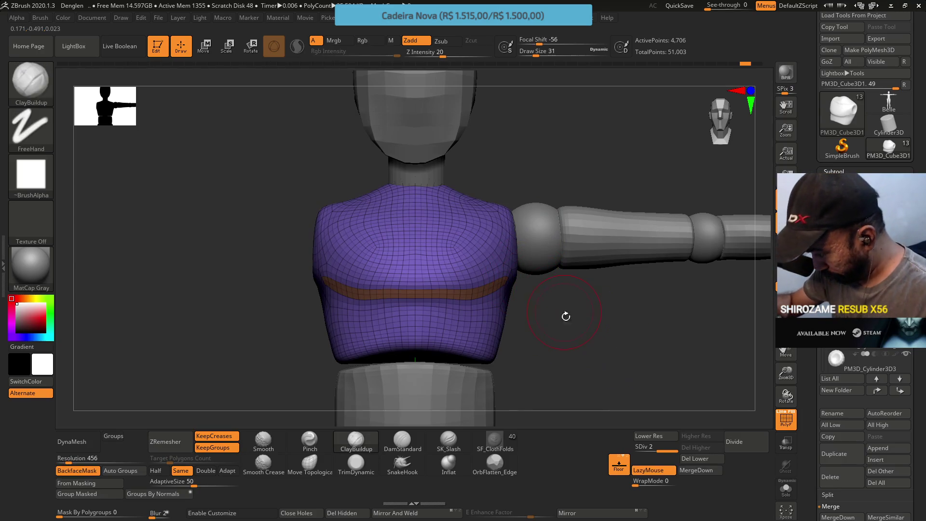
{"action": "key", "text": "shift+f"}
{"action": "mouse_move", "coordinate": [563, 335]}
{"action": "right_mouse_down", "text": "ctrl"}
{"action": "mouse_move", "coordinate": [554, 273]}
{"action": "mouse_move", "coordinate": [563, 288]}
{"action": "mouse_move", "coordinate": [573, 278]}
{"action": "mouse_move", "coordinate": [531, 280]}
{"action": "mouse_move", "coordinate": [618, 274]}
{"action": "right_mouse_up", "text": "ctrl"}
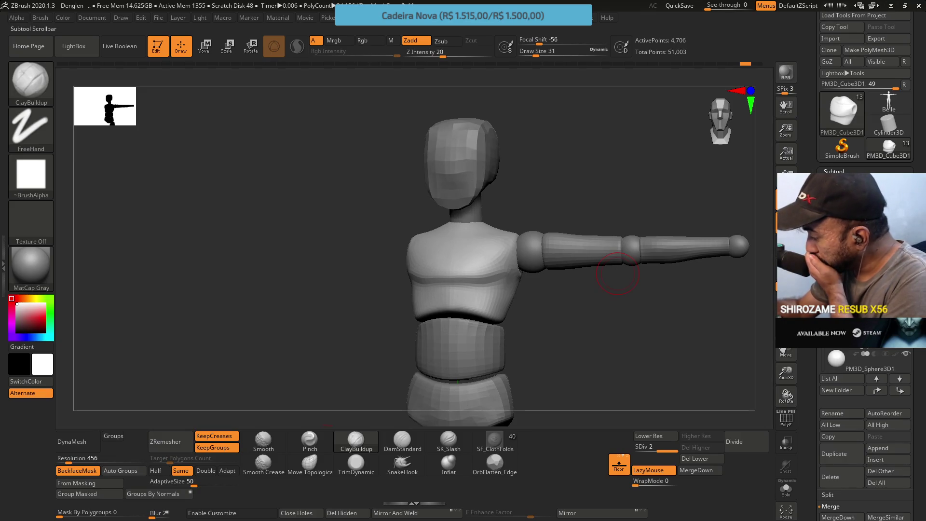
{"action": "mouse_move", "coordinate": [849, 260]}
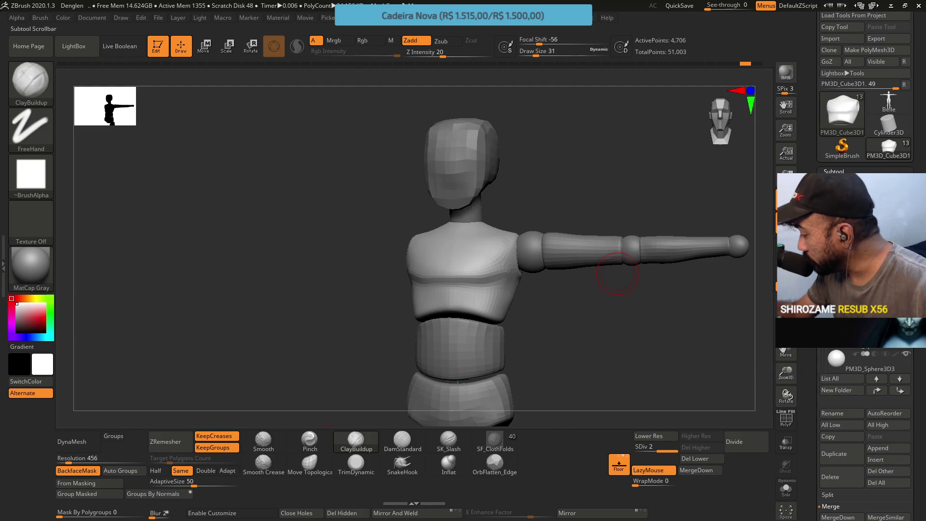
{"action": "left_click", "coordinate": [869, 361]}
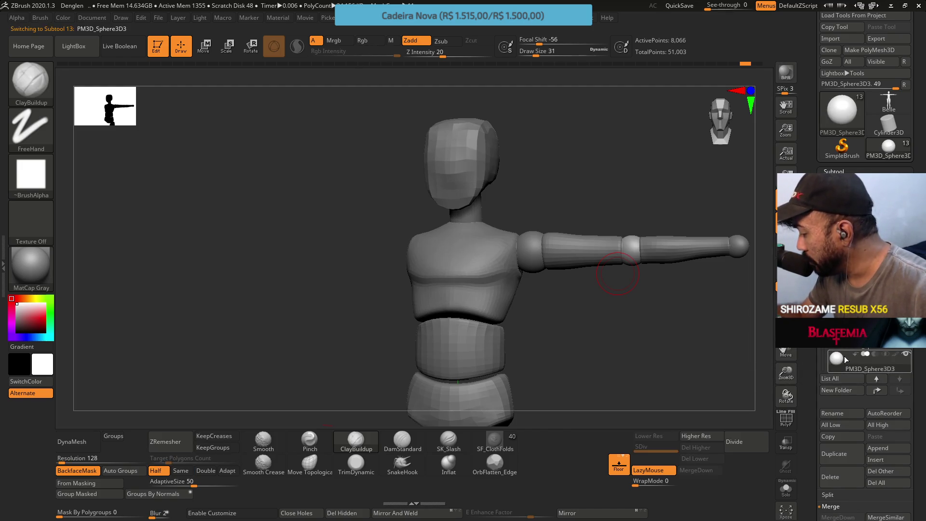
{"action": "left_click", "coordinate": [877, 379]}
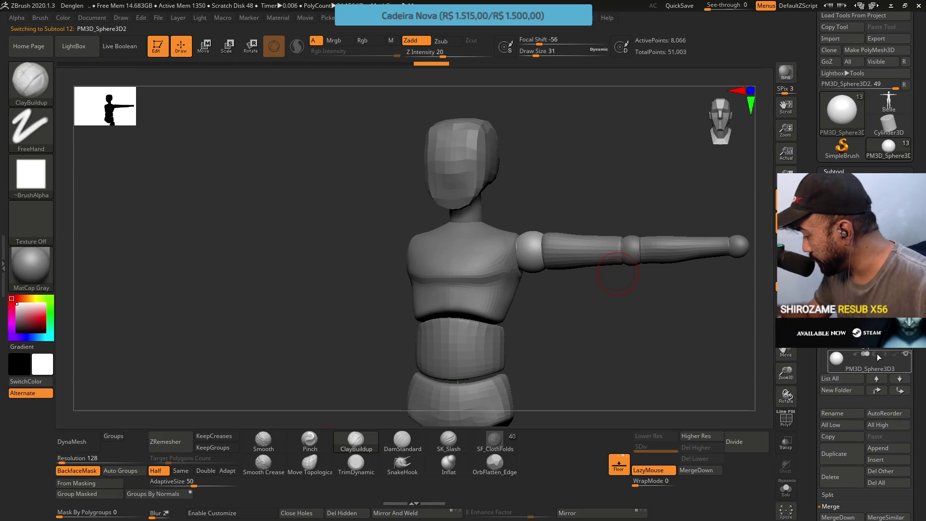
{"action": "left_click", "coordinate": [847, 391]}
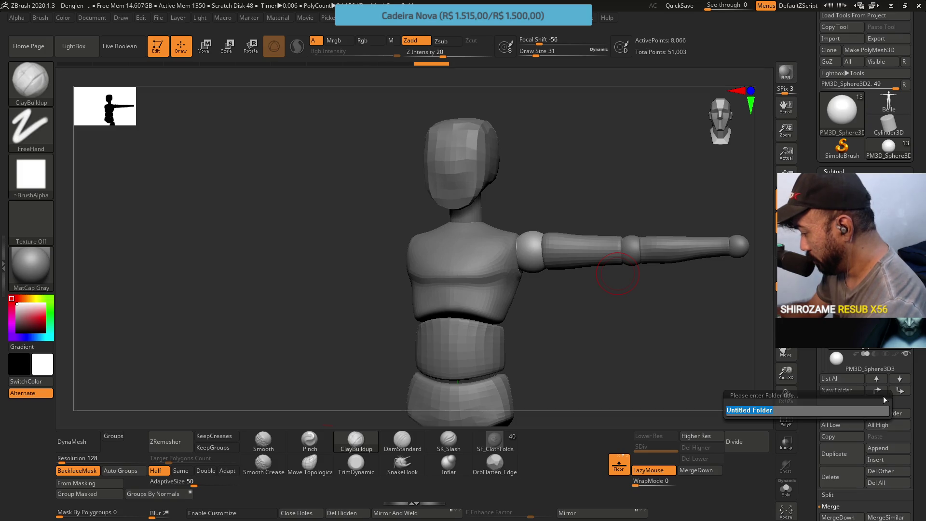
{"action": "key", "text": "Return"}
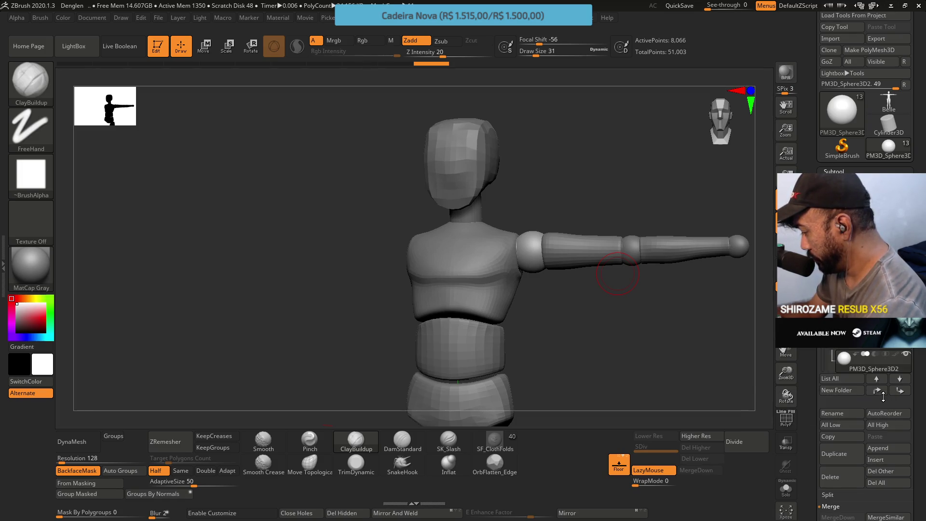
{"action": "scroll", "coordinate": [849, 360], "scroll_direction": "down", "scroll_amount": 2}
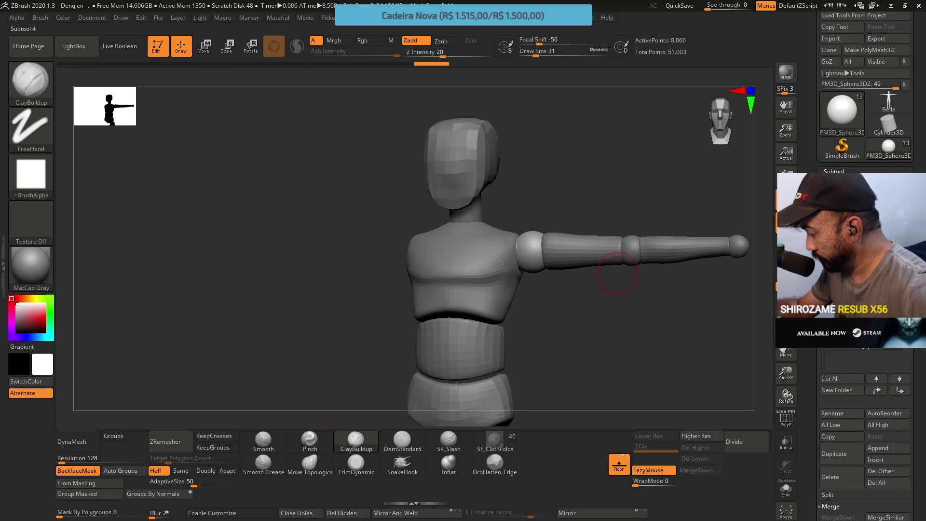
{"action": "scroll", "coordinate": [850, 359], "scroll_direction": "down", "scroll_amount": 2}
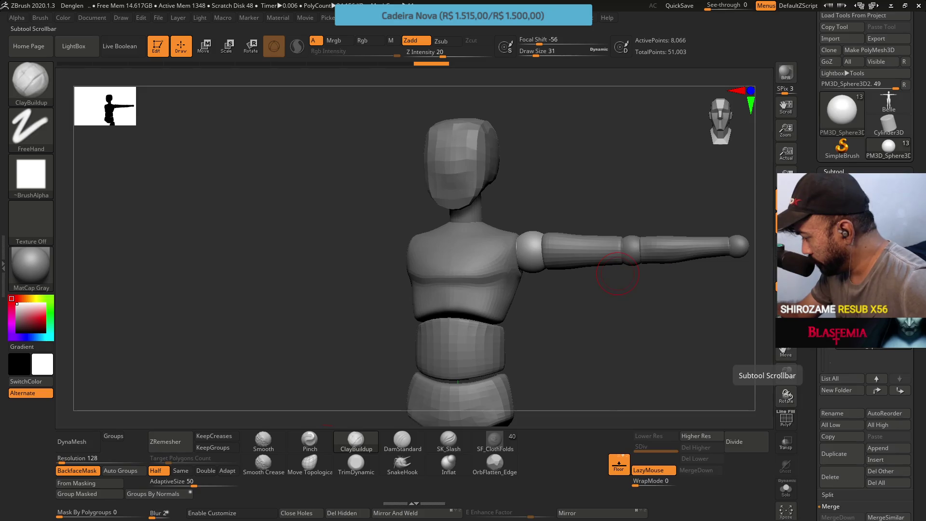
{"action": "scroll", "coordinate": [868, 360], "scroll_direction": "up", "scroll_amount": 2}
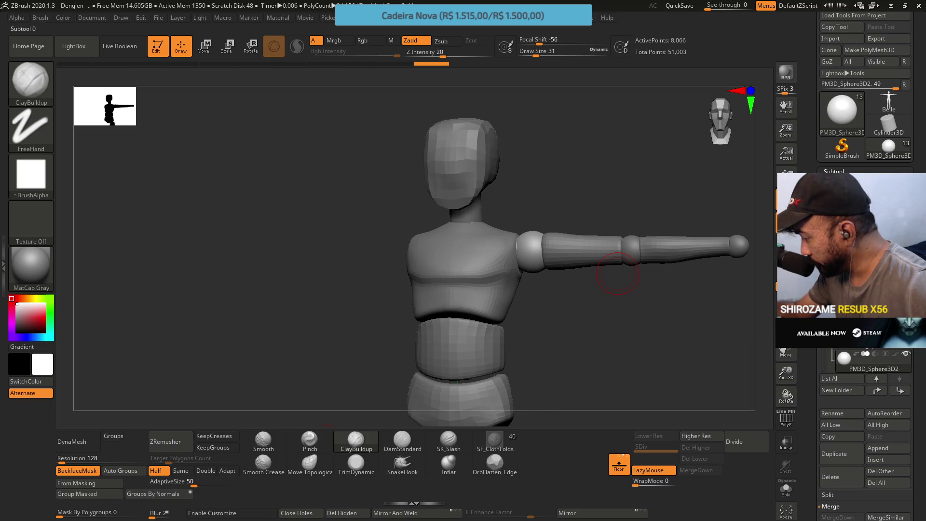
{"action": "scroll", "coordinate": [868, 359], "scroll_direction": "up", "scroll_amount": 1}
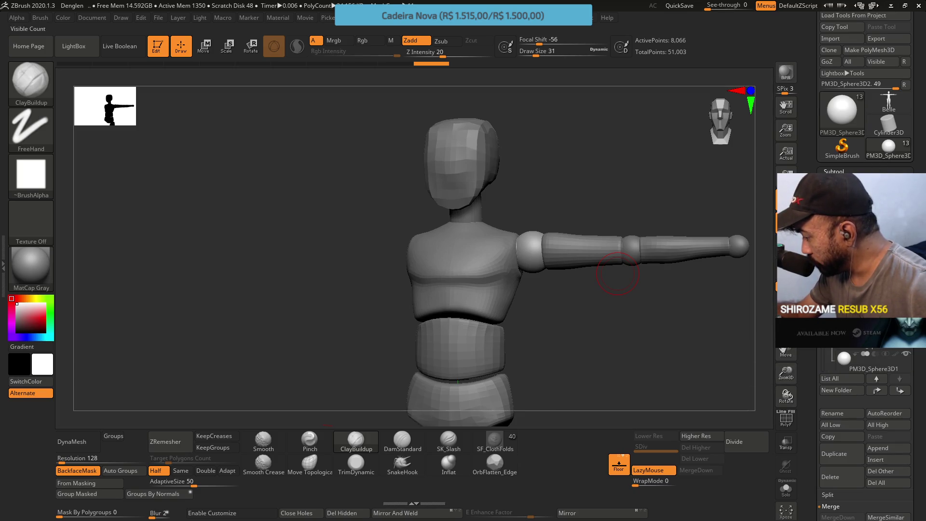
{"action": "mouse_move", "coordinate": [863, 359]}
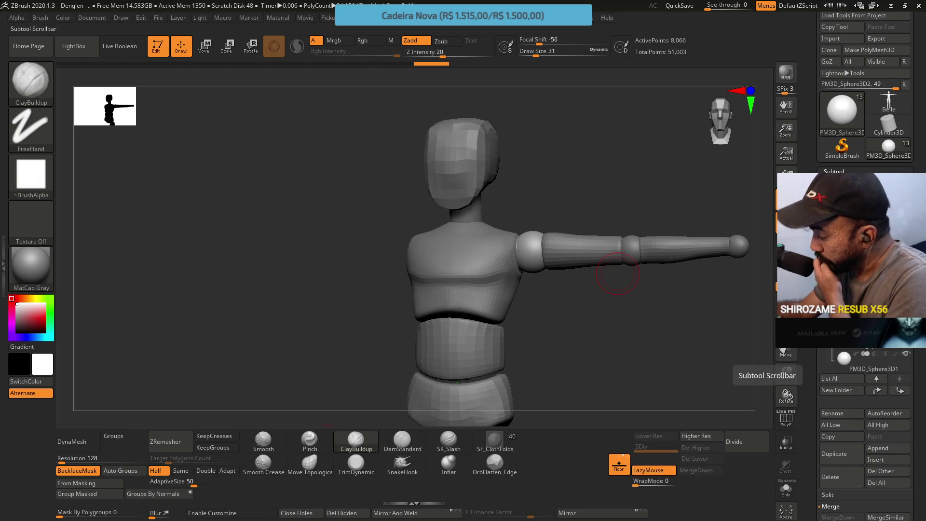
{"action": "scroll", "coordinate": [849, 289], "scroll_direction": "down", "scroll_amount": 2}
{"action": "scroll", "coordinate": [849, 289], "scroll_direction": "down", "scroll_amount": 2}
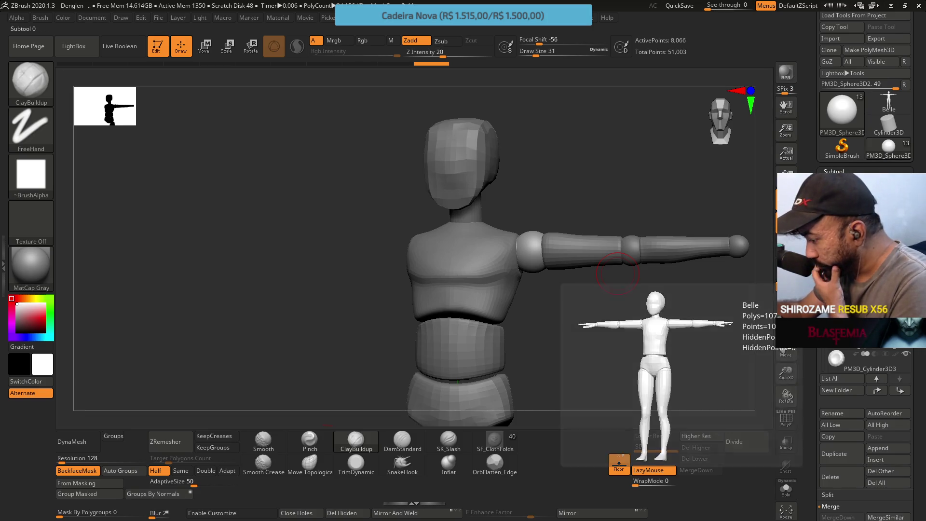
{"action": "key", "text": "ctrl+z"}
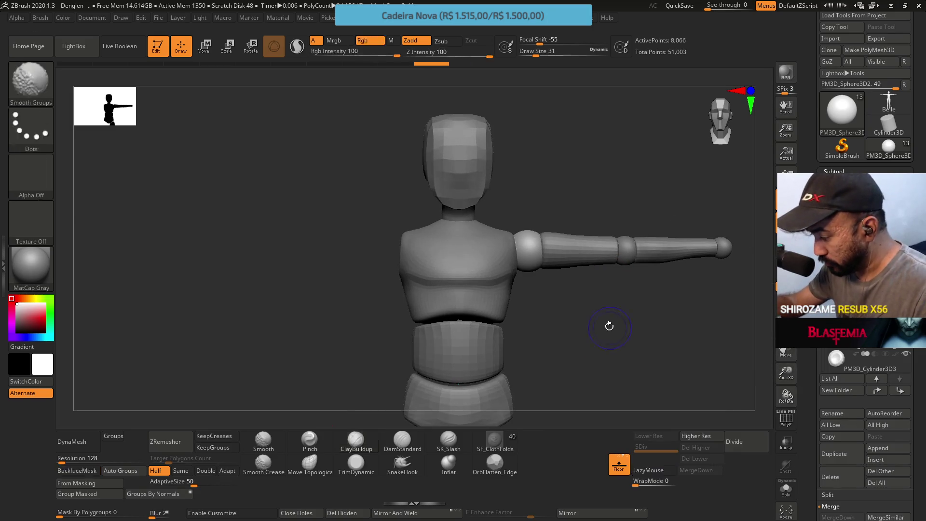
{"action": "left_click_drag", "start_coordinate": [596, 306], "coordinate": [558, 249]}
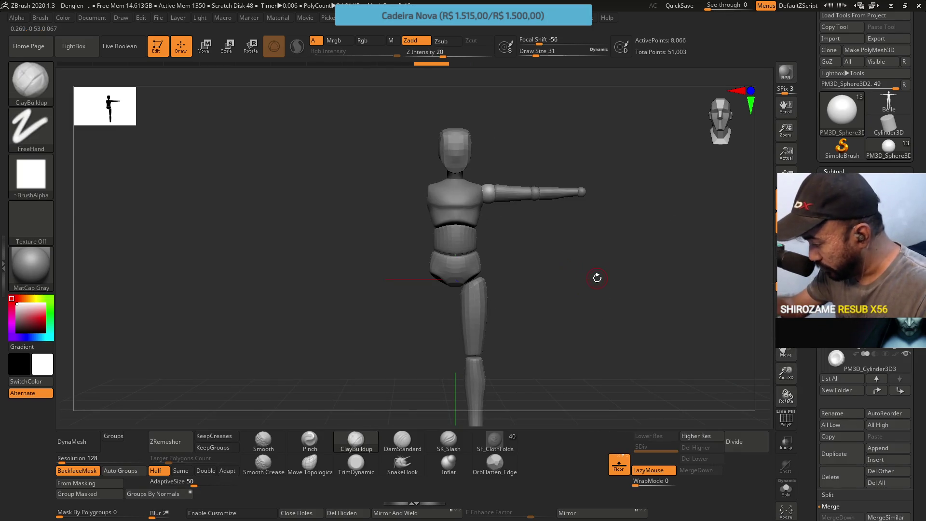
{"action": "left_click", "coordinate": [864, 290]}
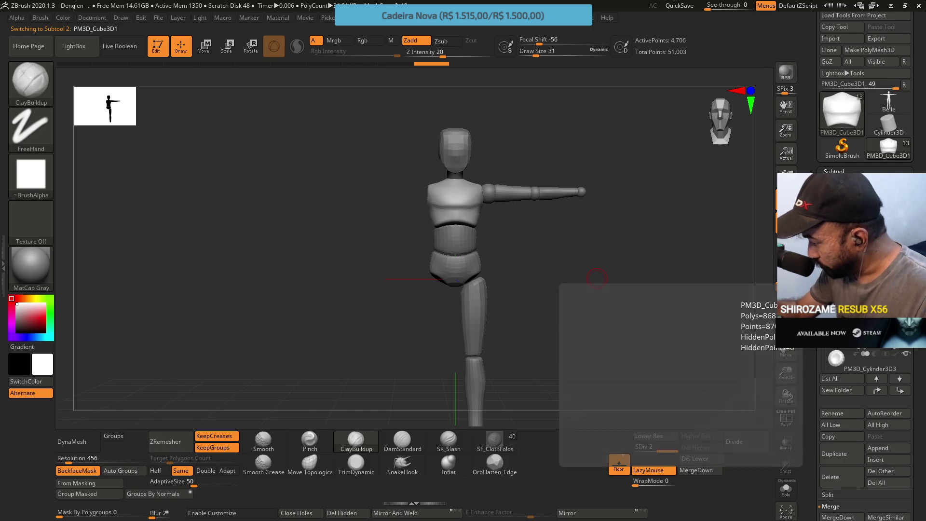
Step: Subdivide the PM3D_Cube3D3_1 piece and the pelvis PM3D_Cube3D2 to level 2
{"action": "left_click", "coordinate": [864, 313]}
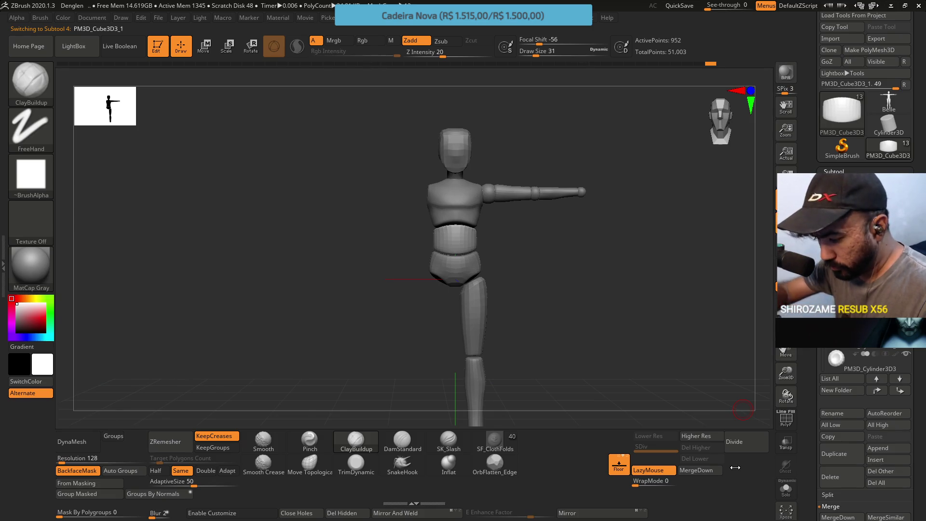
{"action": "left_click", "coordinate": [760, 447]}
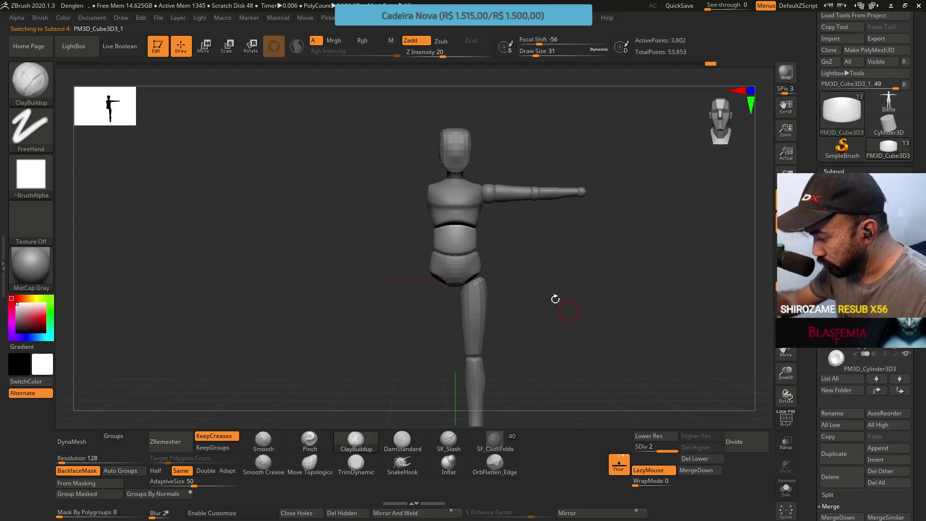
{"action": "left_click_drag", "start_coordinate": [562, 304], "coordinate": [538, 324], "text": "alt"}
{"action": "key", "text": "alt+Up"}
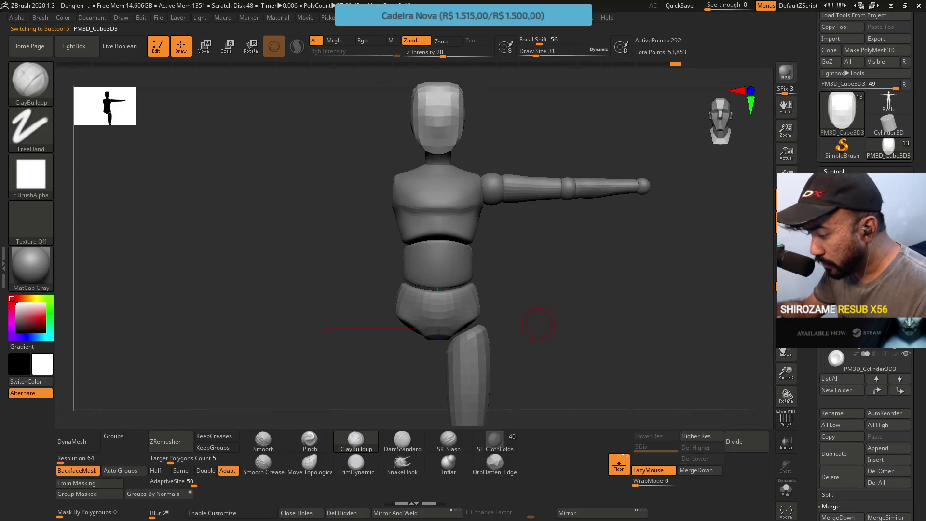
{"action": "key", "text": "ctrl+d"}
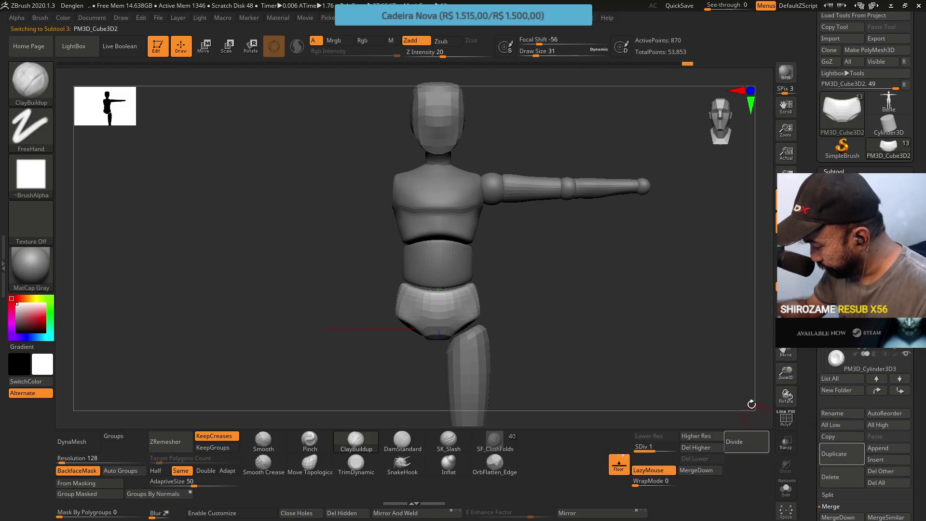
{"action": "left_click", "coordinate": [708, 437]}
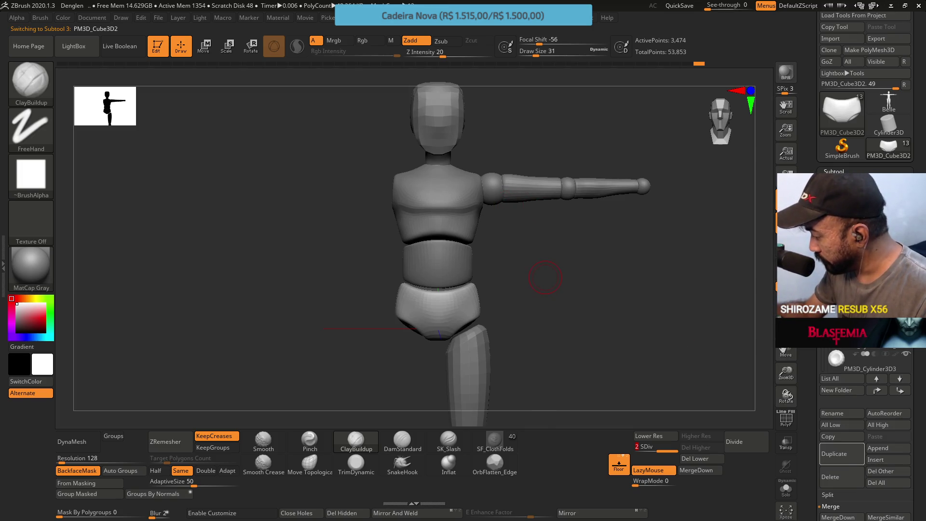
Step: Subdivide the thigh PM3D_Cylinder3D3 to SDiv 2 (1,482 points) and recentre the view
{"action": "left_click", "coordinate": [859, 338]}
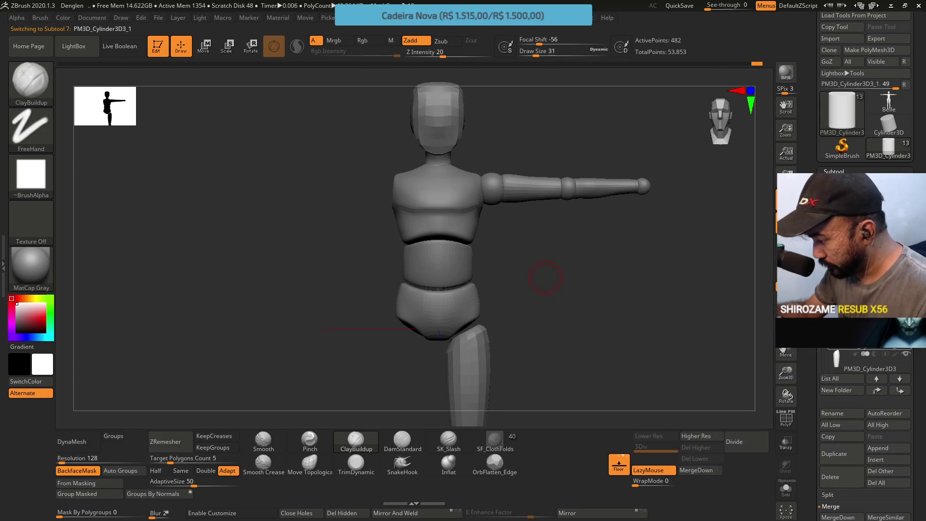
{"action": "scroll", "coordinate": [864, 359], "scroll_direction": "down", "scroll_amount": 1}
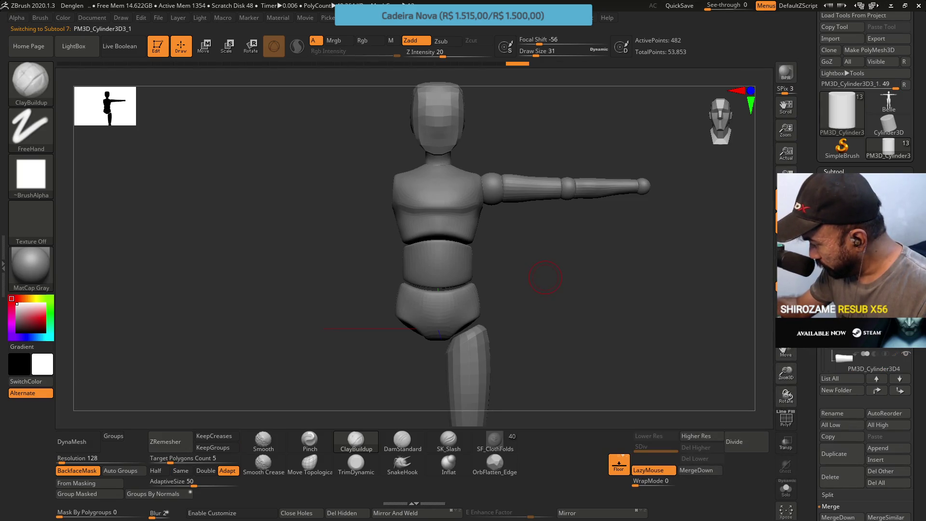
{"action": "left_click", "coordinate": [743, 441]}
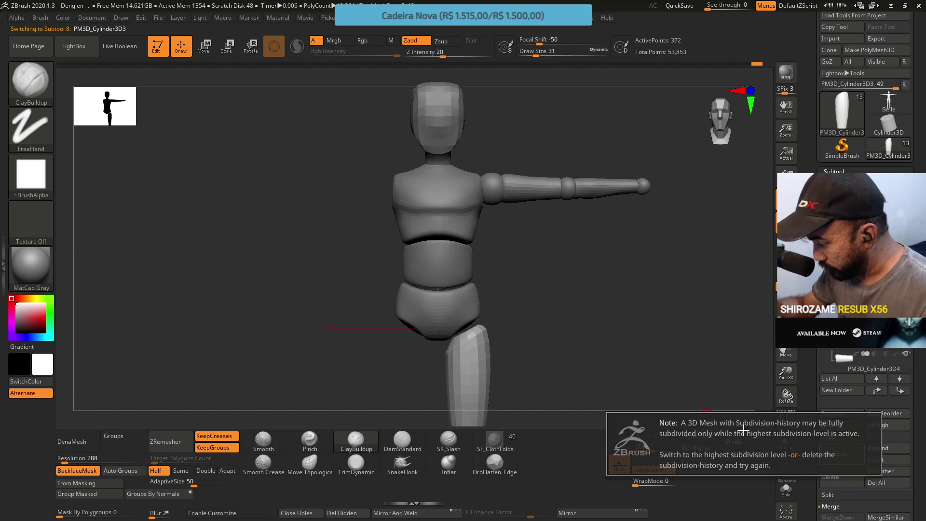
{"action": "key", "text": "ctrl+d"}
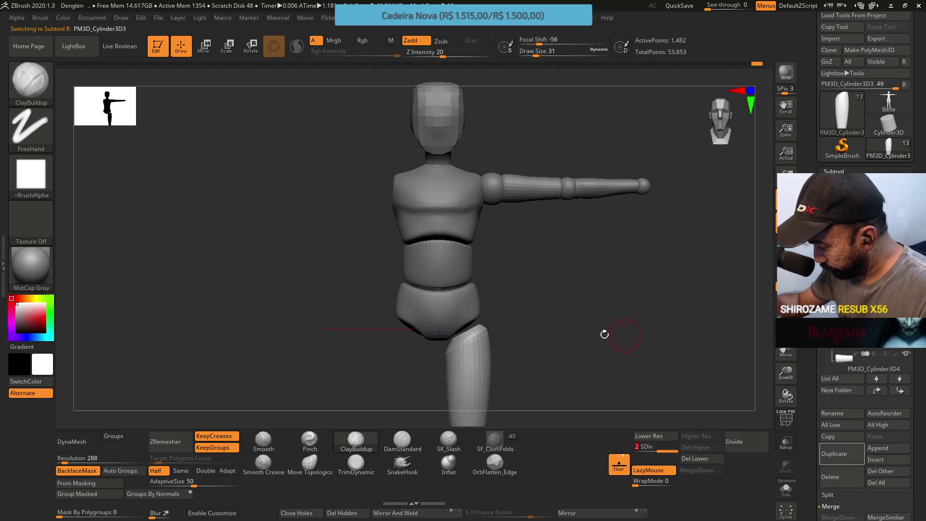
{"action": "right_click_drag", "start_coordinate": [612, 331], "coordinate": [563, 286], "text": "ctrl"}
{"action": "key", "text": "b"}
{"action": "key", "text": "c"}
{"action": "key", "text": "b"}
{"action": "mouse_move", "coordinate": [545, 321]}
{"action": "left_mouse_down"}
{"action": "mouse_move", "coordinate": [581, 273]}
{"action": "mouse_move", "coordinate": [554, 308]}
{"action": "mouse_move", "coordinate": [508, 247]}
{"action": "left_mouse_up"}
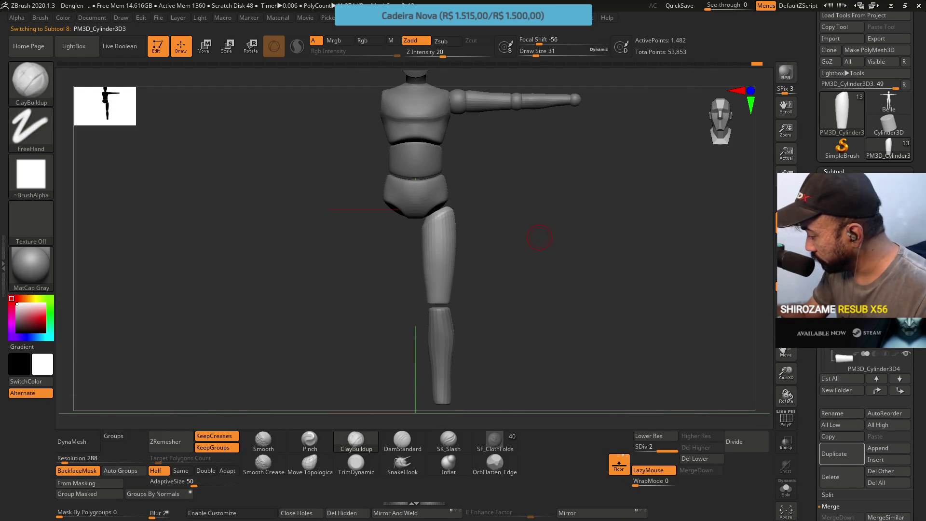
Step: Select the PM3D_Cylinder3D2 subtool and subdivide it to SDiv 2, giving 2,618 points
{"action": "key", "text": "Up"}
{"action": "key", "text": "Up"}
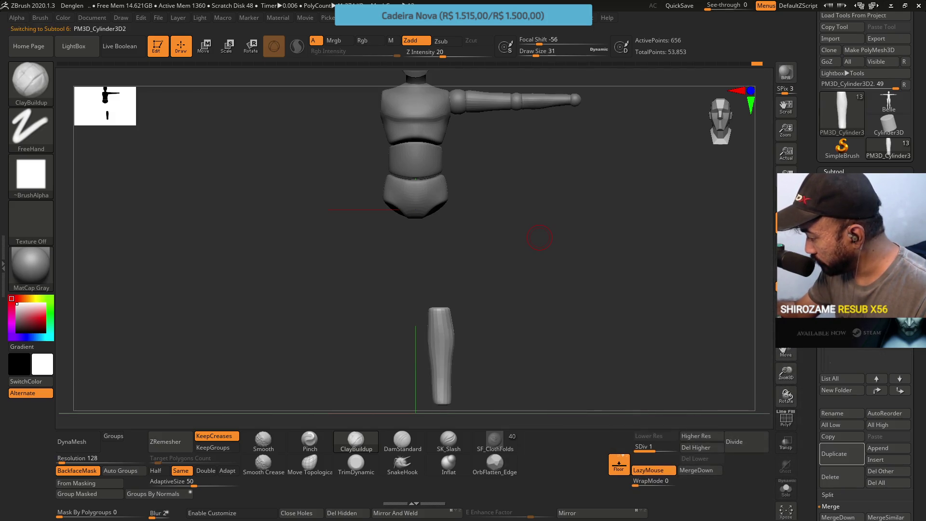
{"action": "key", "text": "Down"}
{"action": "key", "text": "Down"}
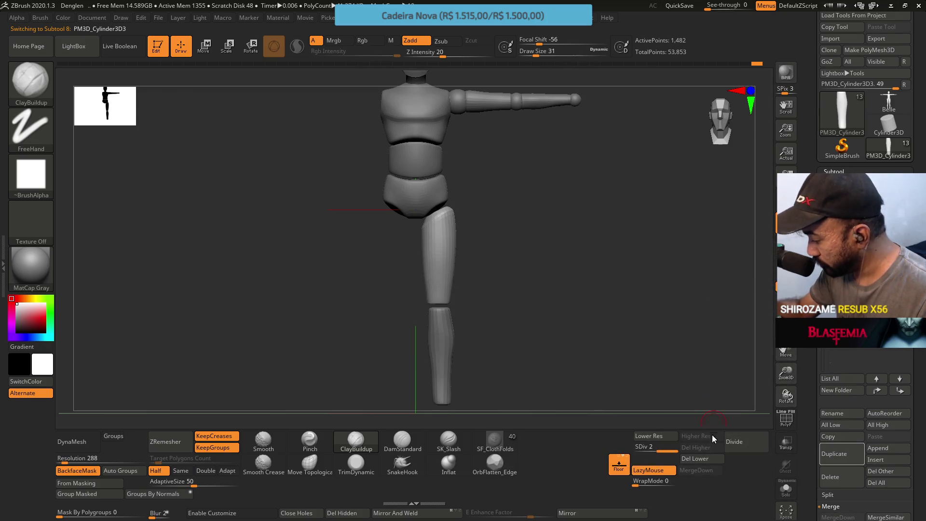
{"action": "key", "text": "Up"}
{"action": "key", "text": "Down"}
{"action": "left_click", "coordinate": [675, 446]}
Step: Orbit, snap and zoom the view to inspect the mannequin from side and front angles
{"action": "left_click_drag", "start_coordinate": [502, 215], "coordinate": [500, 332], "text": "alt"}
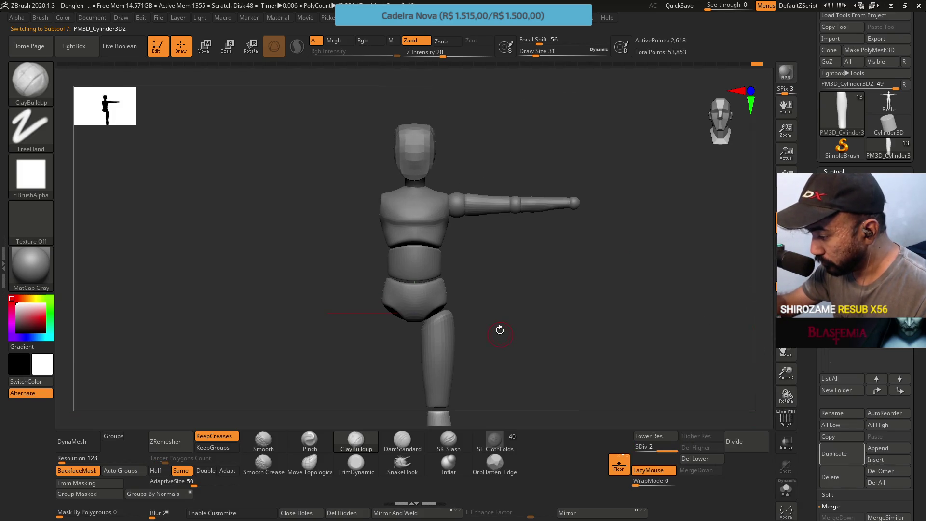
{"action": "mouse_move", "coordinate": [529, 208]}
{"action": "left_mouse_down"}
{"action": "mouse_move", "coordinate": [490, 209]}
{"action": "mouse_move", "coordinate": [546, 260]}
{"action": "mouse_move", "coordinate": [540, 277]}
{"action": "mouse_move", "coordinate": [540, 267]}
{"action": "left_mouse_up"}
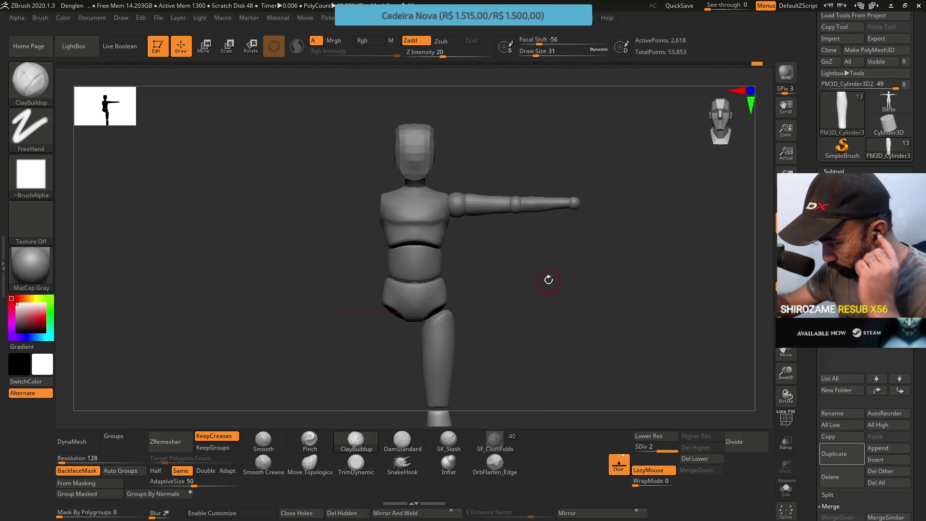
{"action": "mouse_move", "coordinate": [518, 264]}
{"action": "left_mouse_down"}
{"action": "mouse_move", "coordinate": [538, 270]}
{"action": "mouse_move", "coordinate": [524, 259]}
{"action": "mouse_move", "coordinate": [516, 266]}
{"action": "left_mouse_up"}
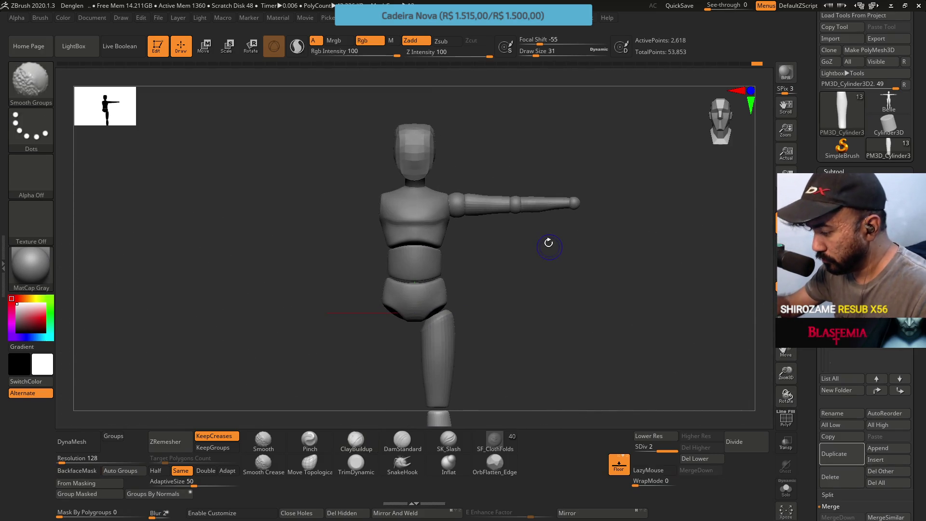
{"action": "left_click_drag", "start_coordinate": [552, 233], "coordinate": [510, 253]}
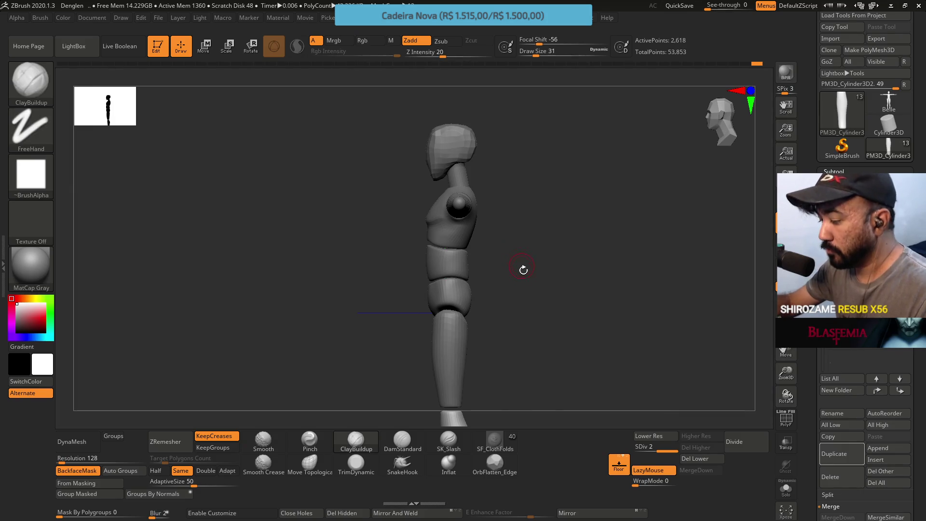
{"action": "mouse_move", "coordinate": [527, 287]}
{"action": "left_mouse_down", "text": "shift"}
{"action": "mouse_move", "coordinate": [552, 281]}
{"action": "mouse_move", "coordinate": [554, 258]}
{"action": "left_mouse_up", "text": "shift"}
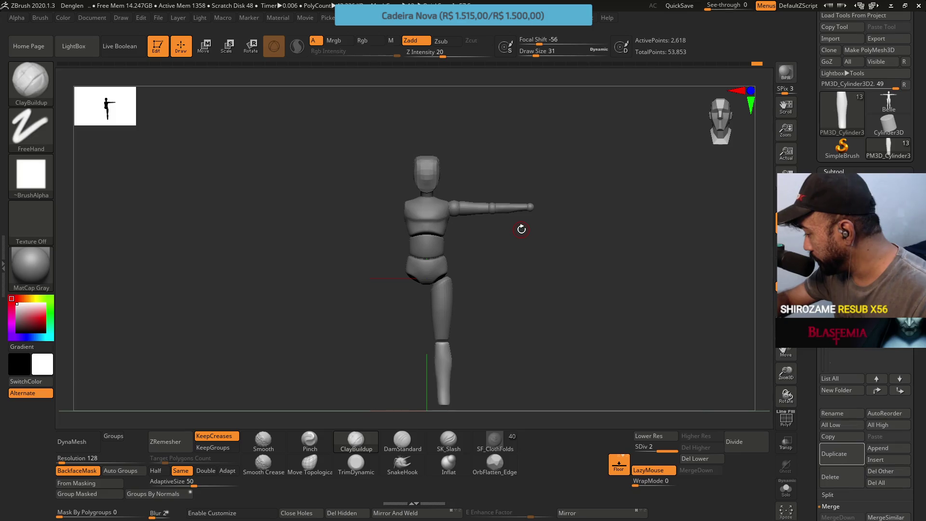
{"action": "left_click_drag", "start_coordinate": [522, 229], "coordinate": [513, 269]}
{"action": "mouse_move", "coordinate": [513, 269]}
{"action": "right_mouse_down", "text": "ctrl"}
{"action": "mouse_move", "coordinate": [537, 261]}
{"action": "mouse_move", "coordinate": [503, 428]}
{"action": "right_mouse_up", "text": "ctrl"}
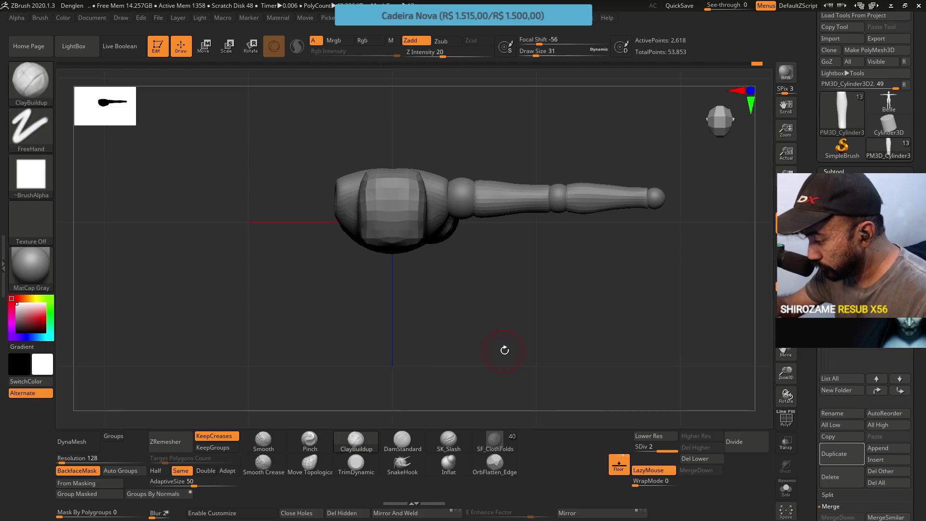
{"action": "left_click_drag", "start_coordinate": [502, 352], "coordinate": [513, 280], "text": "shift"}
{"action": "mouse_move", "coordinate": [507, 308]}
{"action": "right_mouse_down", "text": "ctrl"}
{"action": "mouse_move", "coordinate": [511, 275]}
{"action": "mouse_move", "coordinate": [502, 400]}
{"action": "right_mouse_up", "text": "ctrl"}
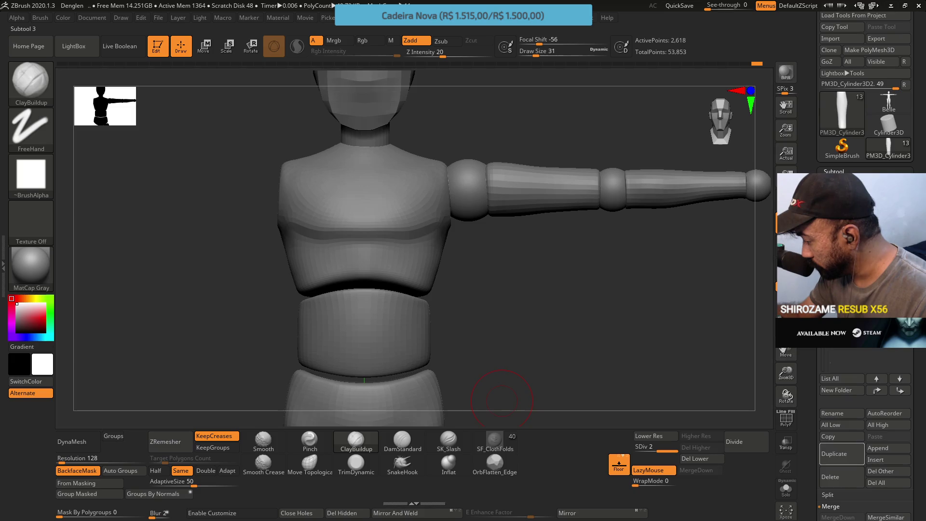
{"action": "left_click", "coordinate": [849, 270]}
{"action": "left_click", "coordinate": [897, 340]}
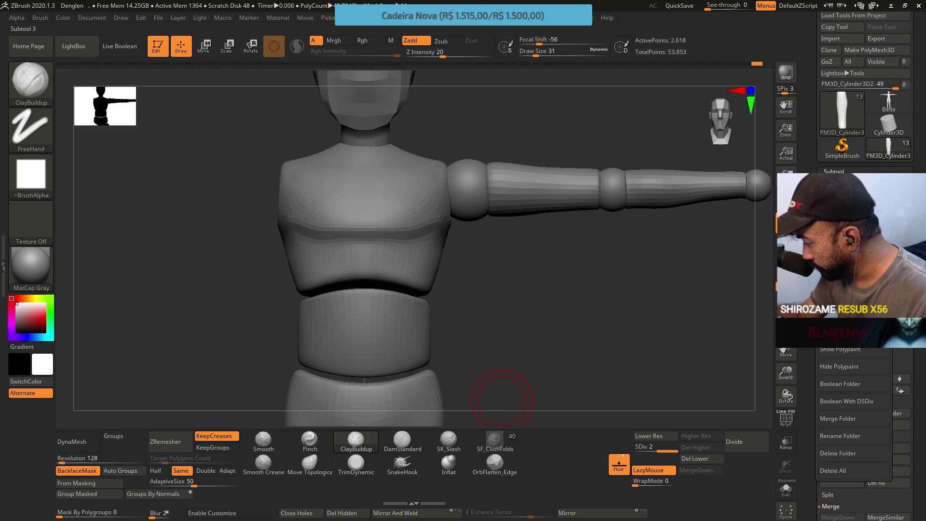
{"action": "key", "text": "w"}
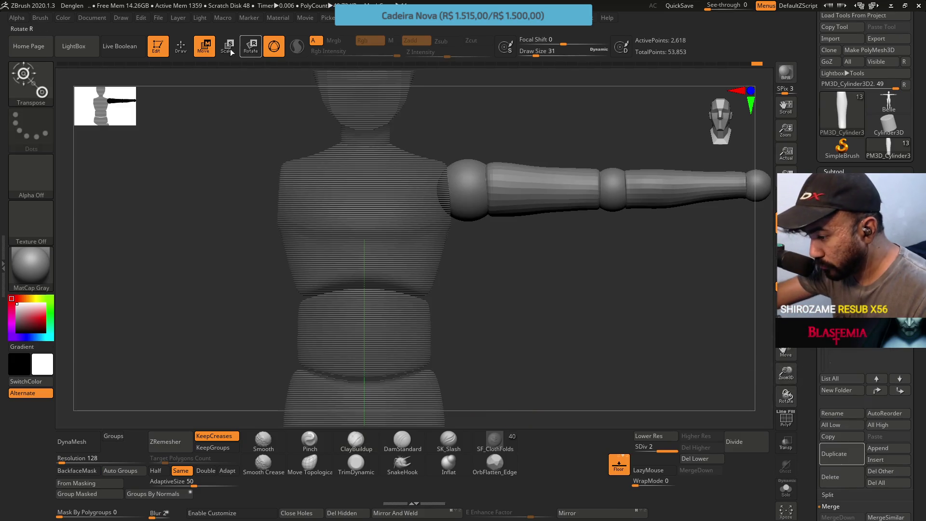
{"action": "left_click", "coordinate": [274, 45]}
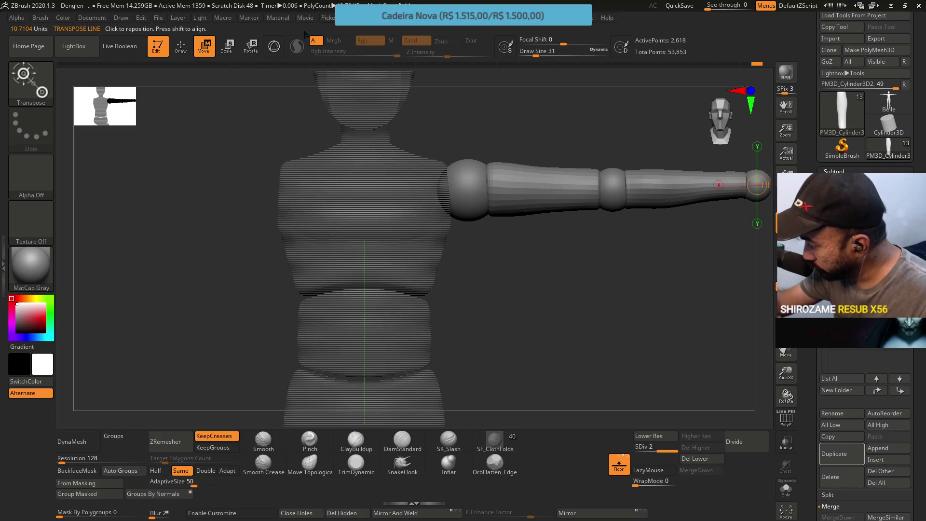
{"action": "left_click_drag", "start_coordinate": [467, 190], "coordinate": [705, 189]}
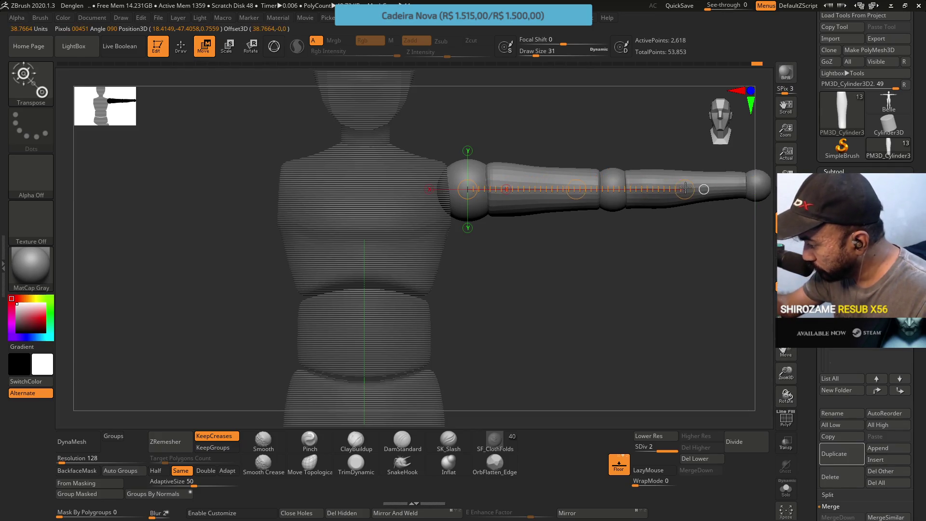
{"action": "left_click", "coordinate": [274, 46]}
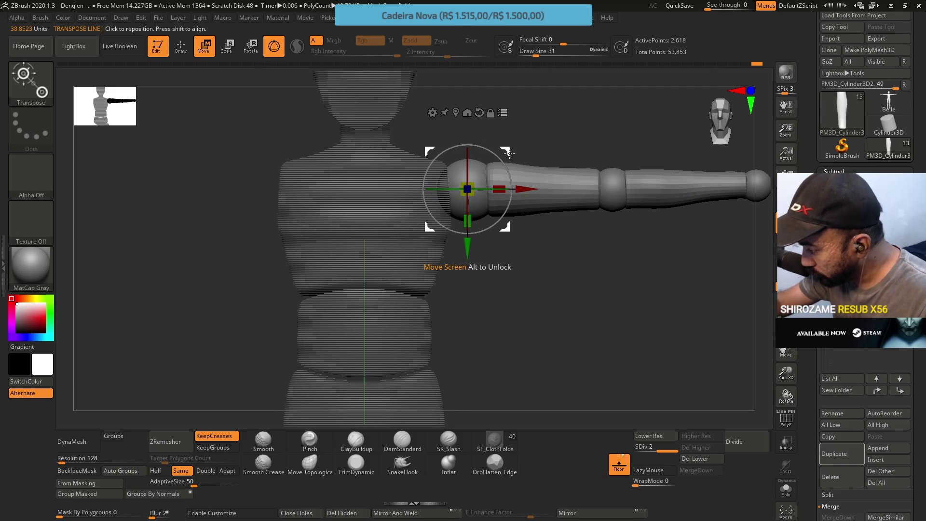
{"action": "left_click_drag", "start_coordinate": [510, 153], "coordinate": [510, 154]}
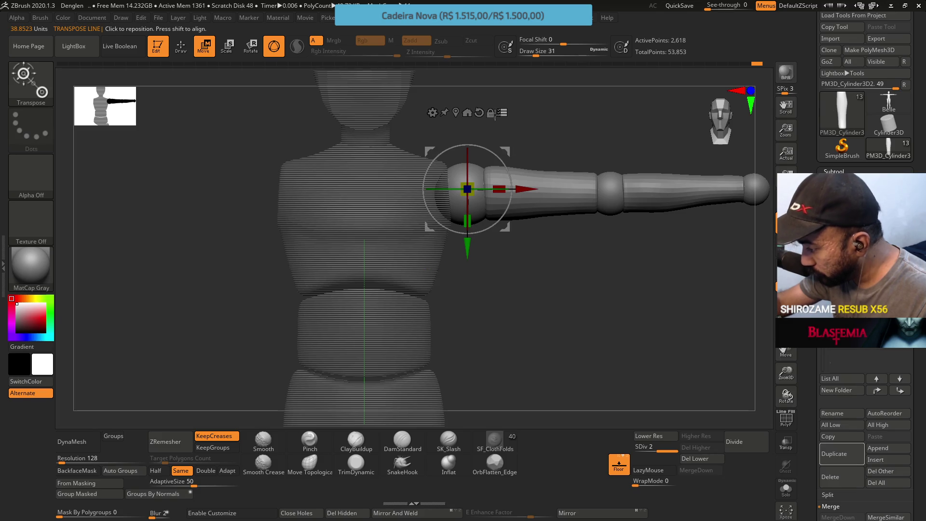
{"action": "left_click", "coordinate": [279, 46]}
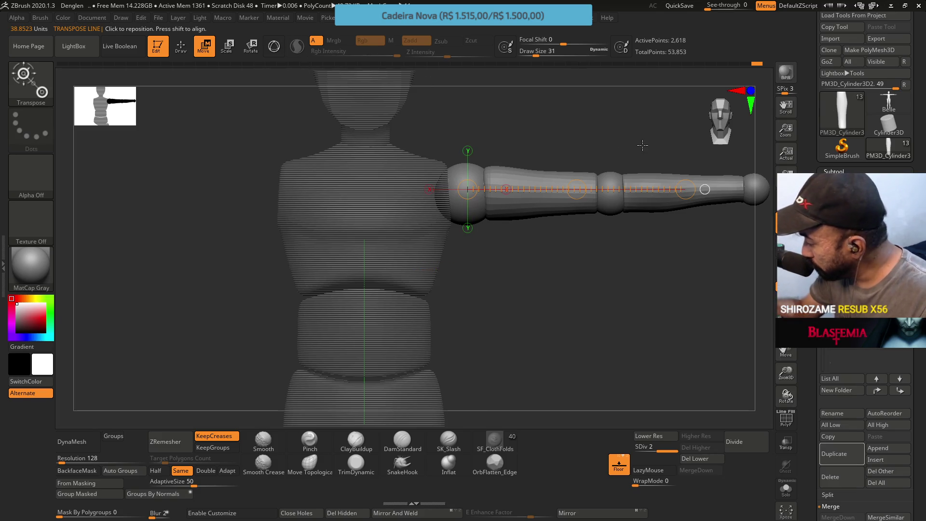
{"action": "left_click", "coordinate": [274, 46]}
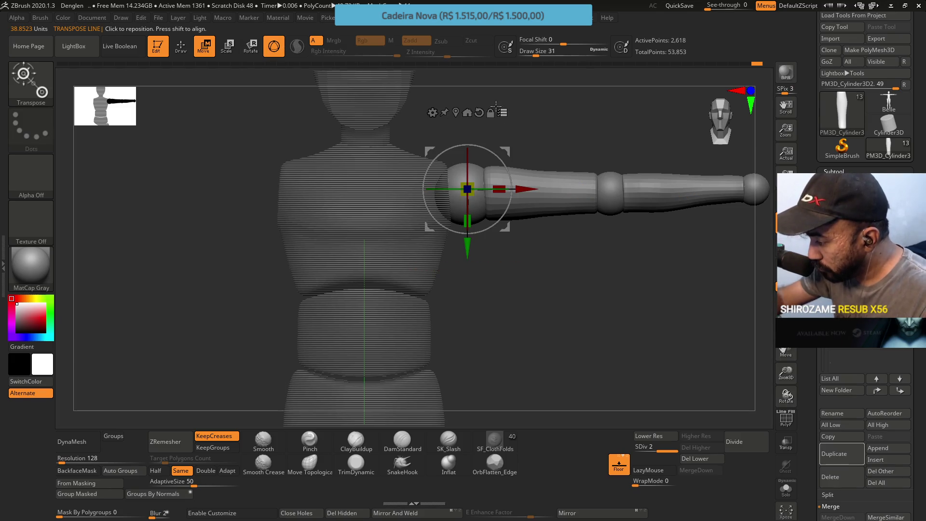
{"action": "key", "text": "q"}
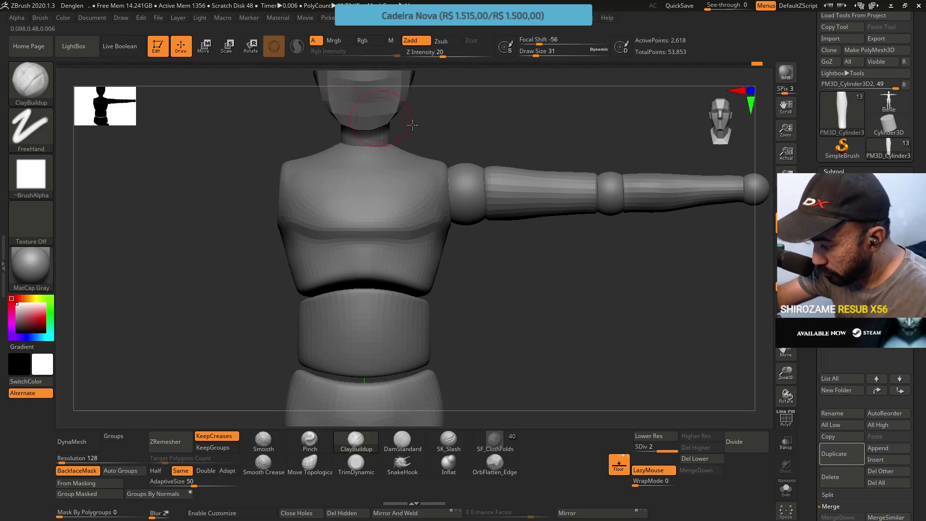
{"action": "mouse_move", "coordinate": [556, 254]}
{"action": "left_mouse_down"}
{"action": "mouse_move", "coordinate": [563, 227]}
{"action": "mouse_move", "coordinate": [512, 302]}
{"action": "mouse_move", "coordinate": [563, 259]}
{"action": "mouse_move", "coordinate": [560, 244]}
{"action": "mouse_move", "coordinate": [573, 245]}
{"action": "left_mouse_up"}
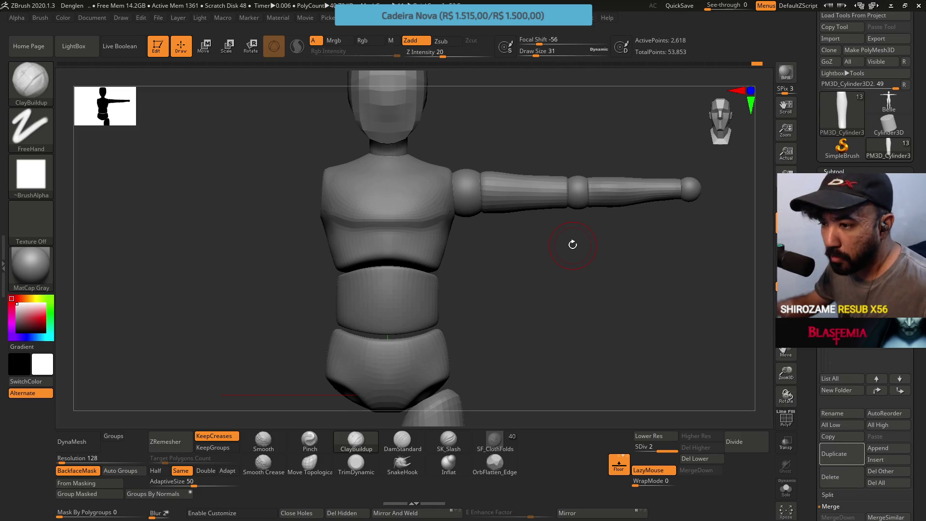
{"action": "key", "text": "super+d"}
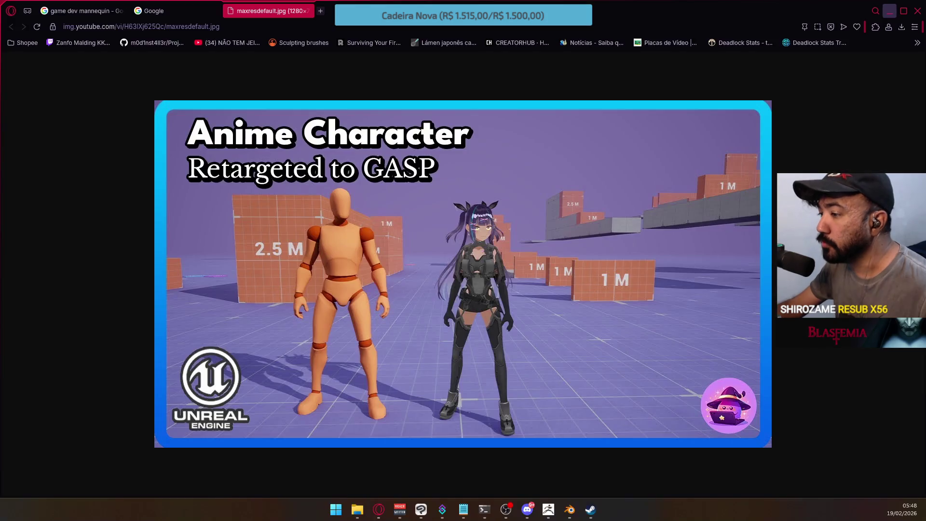
{"action": "key", "text": "super+d"}
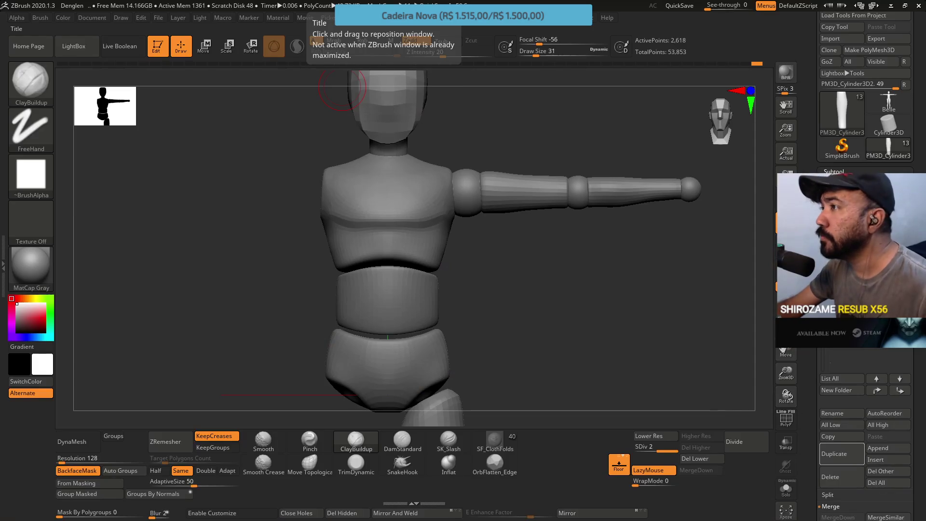